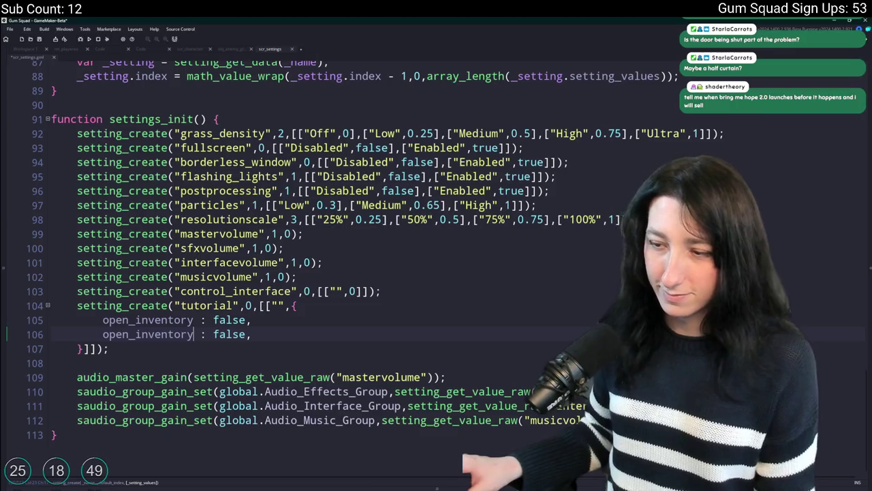
Launch Speccy from Start search to view the system summary, then close it
{"action": "key", "text": "super"}
{"action": "type", "text": "speccy"}
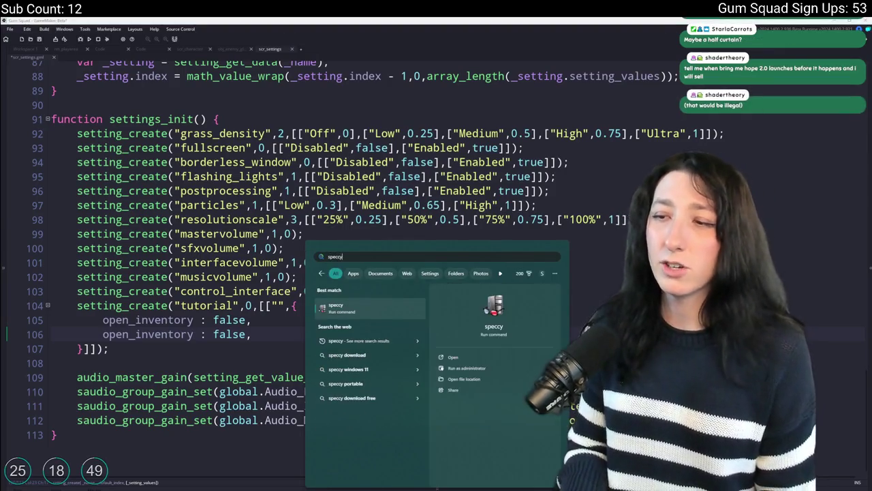
{"action": "key", "text": "Return"}
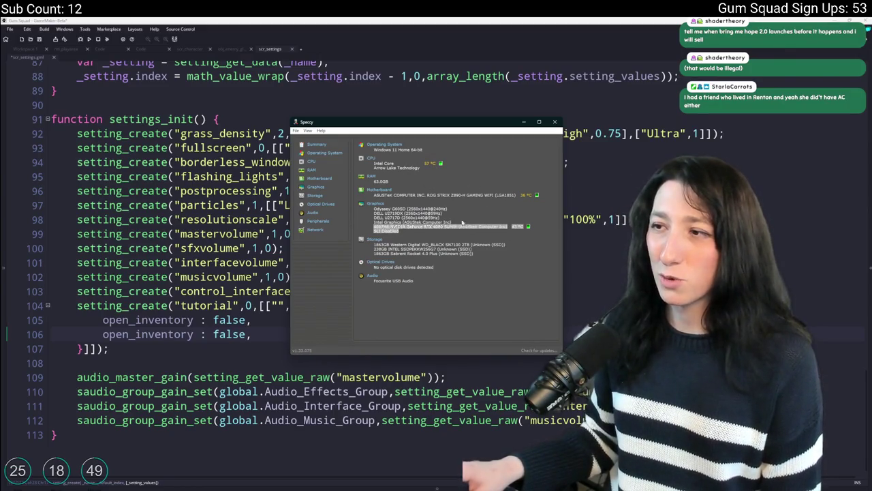
{"action": "left_click", "coordinate": [556, 121]}
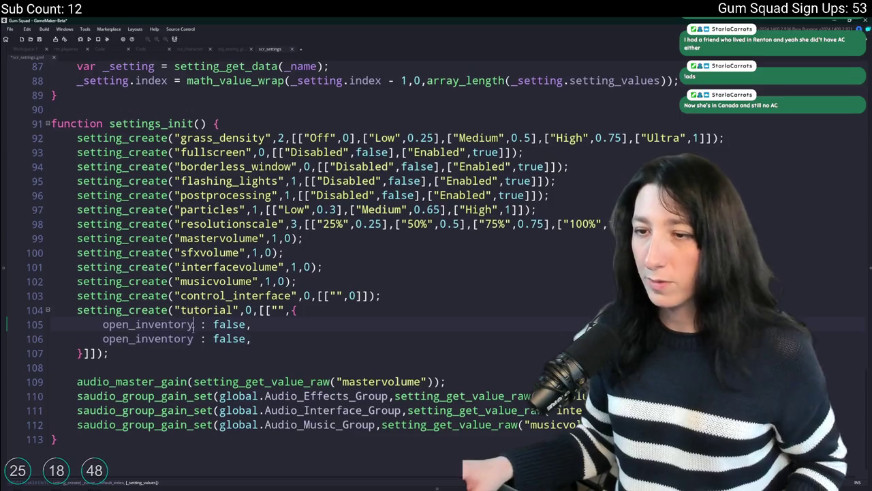
Rename the duplicate open_inventory entry to equip_item and add a blank line below it
{"action": "left_click", "coordinate": [106, 344]}
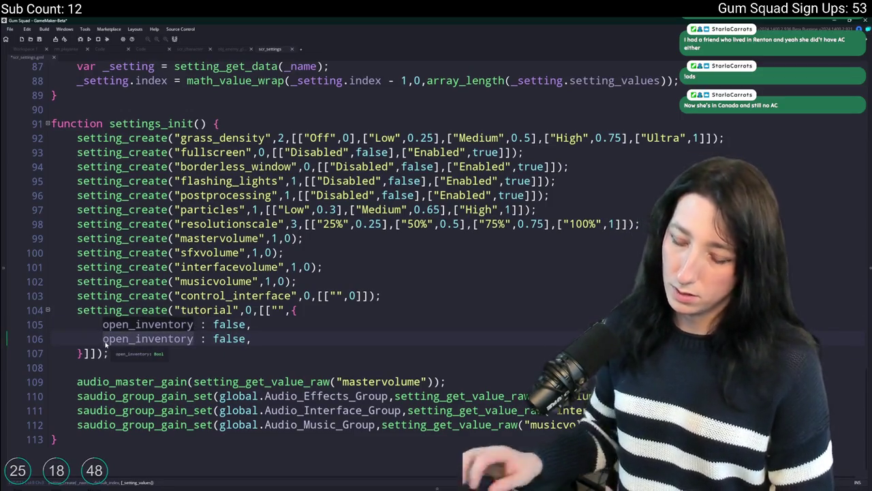
{"action": "double_click", "coordinate": [106, 341]}
{"action": "type", "text": "equip_item"}
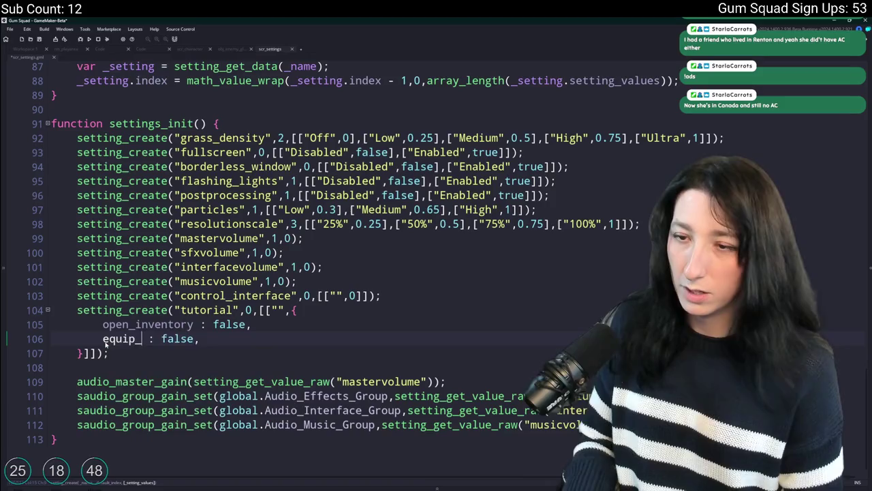
{"action": "left_click", "coordinate": [231, 339]}
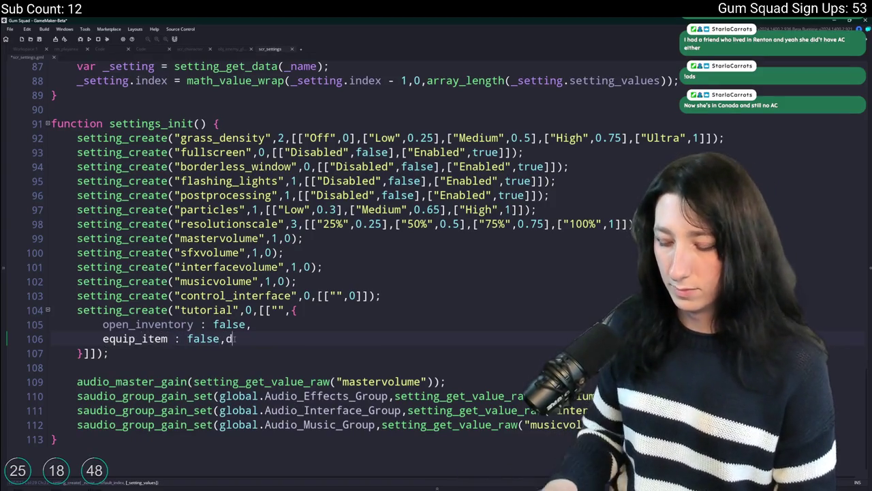
{"action": "key", "text": "Return"}
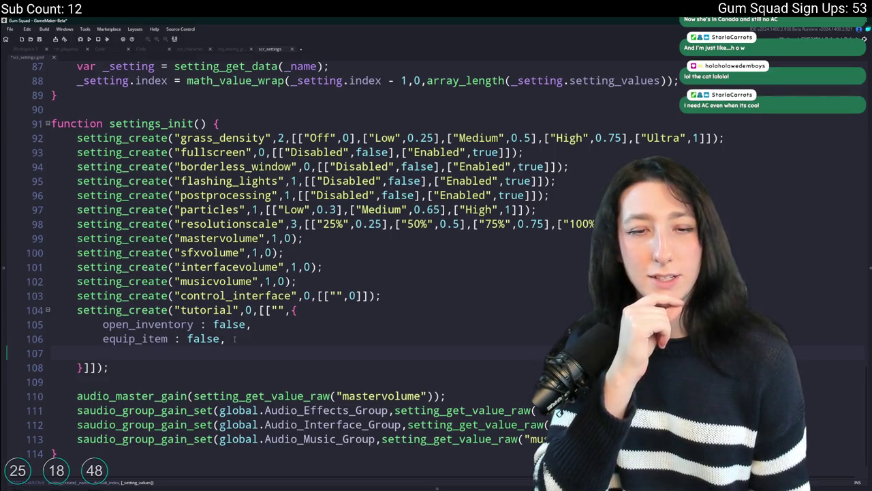
Replace the { on line 104 with [ and the } on line 108 with ]
{"action": "left_click", "coordinate": [299, 313]}
{"action": "key", "text": "BackSpace"}
{"action": "type", "text": "["}
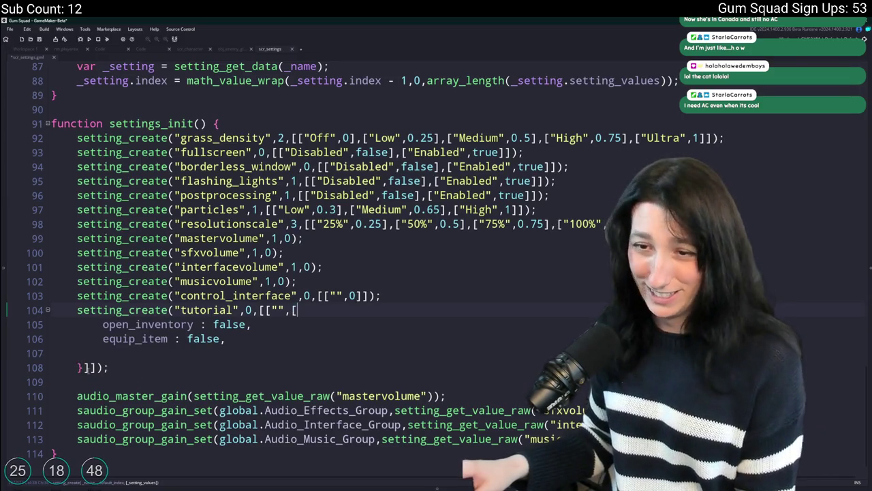
{"action": "left_click", "coordinate": [83, 367]}
{"action": "key", "text": "BackSpace"}
{"action": "type", "text": "]"}
Try a TutorialSteps line at the script's end, undo it, and return below equip_item
{"action": "key", "text": "Down"}
{"action": "key", "text": "Down"}
{"action": "key", "text": "Down"}
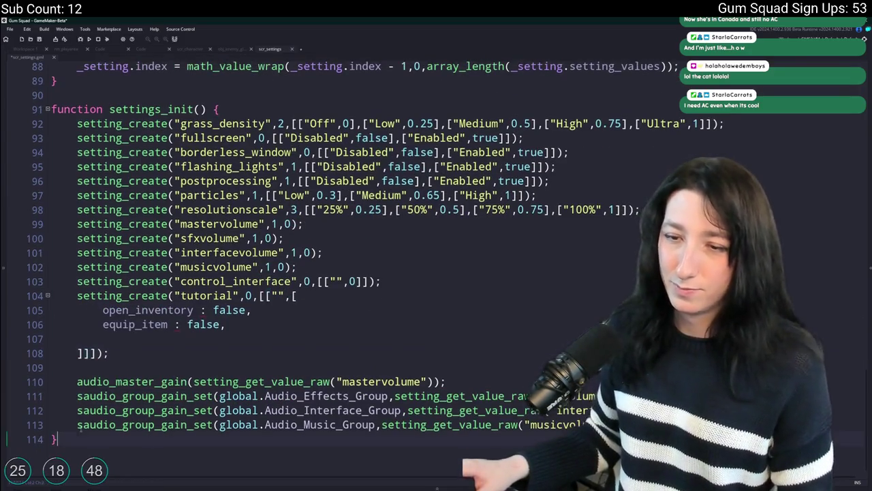
{"action": "key", "text": "Return"}
{"action": "key", "text": "Return"}
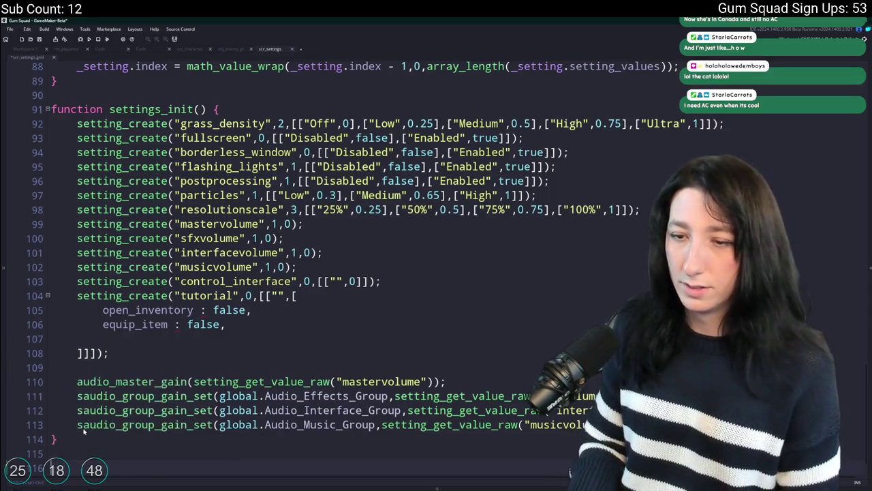
{"action": "type", "text": "TutorialSteps"}
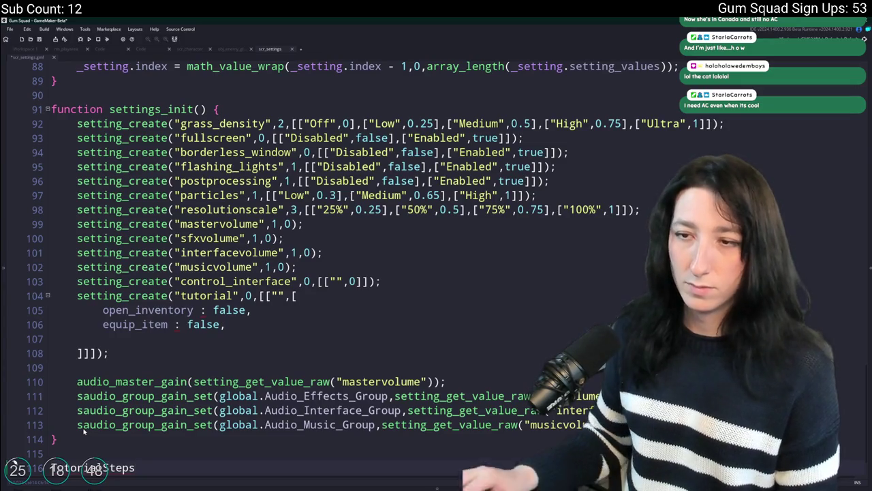
{"action": "key", "text": "ctrl+z"}
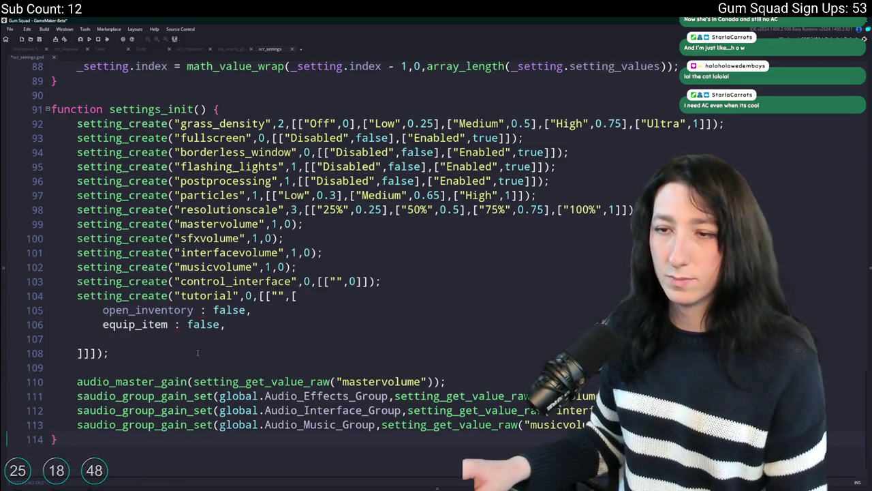
{"action": "left_click", "coordinate": [266, 317]}
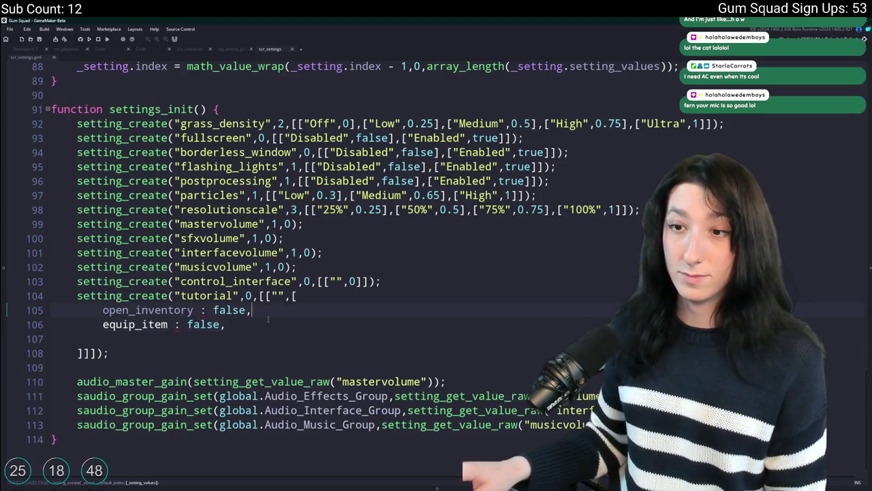
{"action": "left_click", "coordinate": [252, 333]}
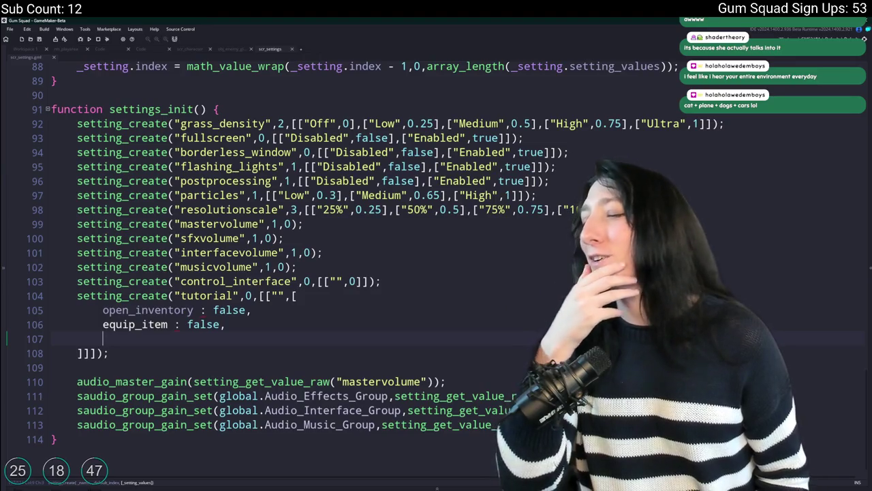
{"action": "key", "text": "ctrl+v"}
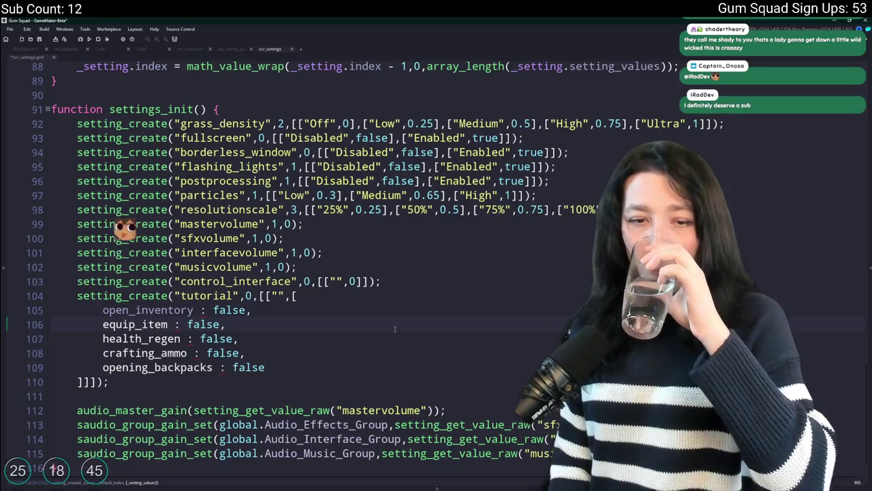
Add a campfires : false entry after opening_backpacks, fixing typos along the way
{"action": "left_click", "coordinate": [367, 364]}
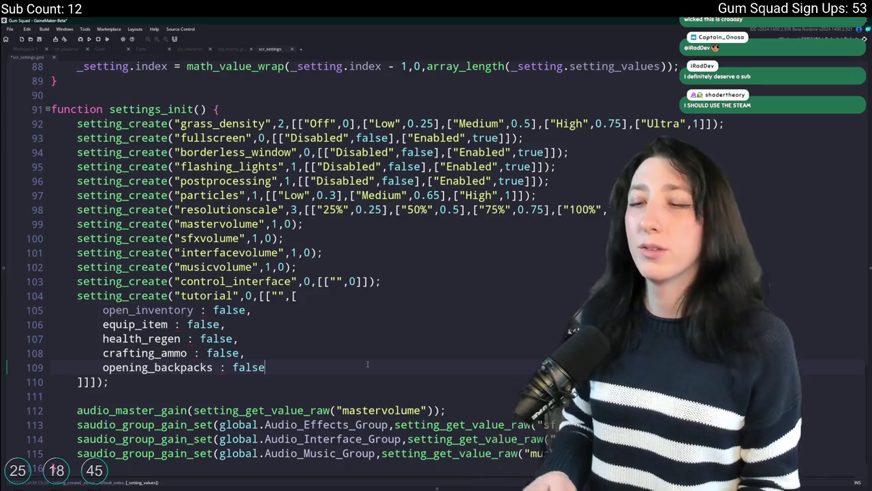
{"action": "type", "text": ",kd"}
{"action": "key", "text": "BackSpace"}
{"action": "key", "text": "BackSpace"}
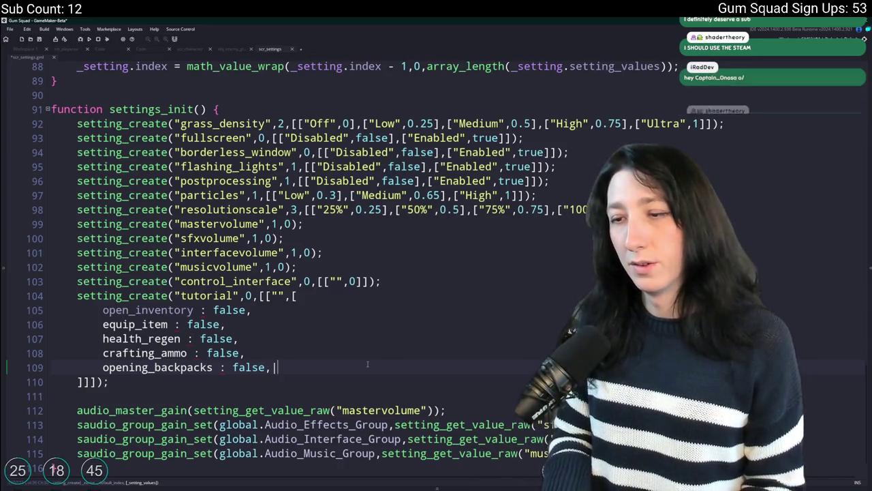
{"action": "key", "text": "Return"}
{"action": "type", "text": "campfires"}
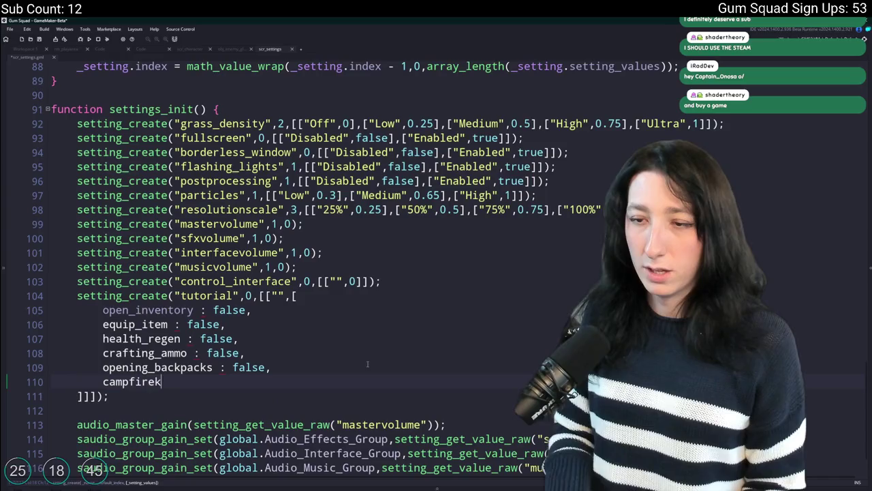
{"action": "key", "text": "BackSpace"}
{"action": "key", "text": "BackSpace"}
{"action": "type", "text": "s : Falsek"}
{"action": "key", "text": "BackSpace"}
{"action": "key", "text": "BackSpace"}
{"action": "key", "text": "BackSpace"}
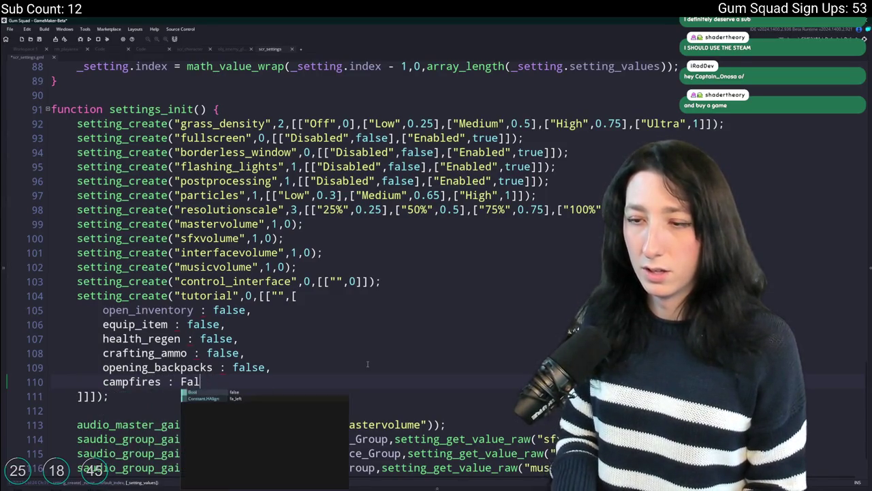
{"action": "type", "text": "falsek"}
{"action": "key", "text": "BackSpace"}
{"action": "type", "text": ","}
{"action": "key", "text": "Return"}
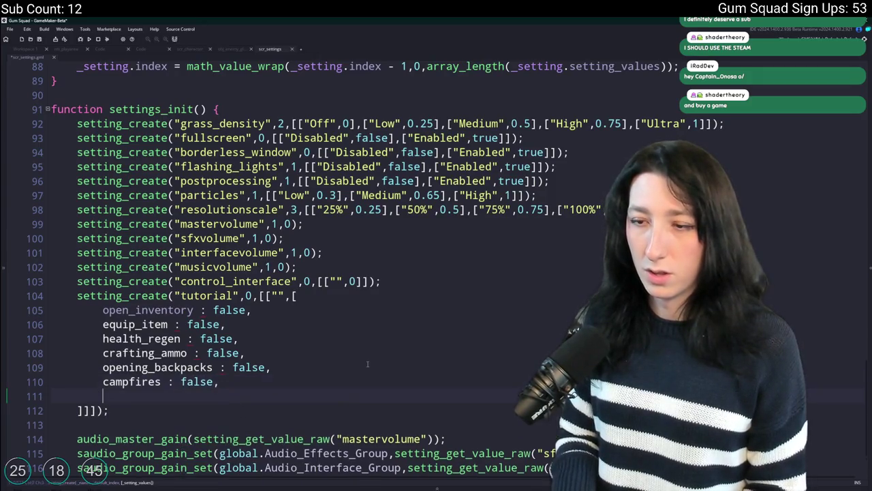
Add riding_skateboards : false and powersliding_skateboards entries, ending with a comma and new line
{"action": "type", "text": "riding_skateboards : false,"}
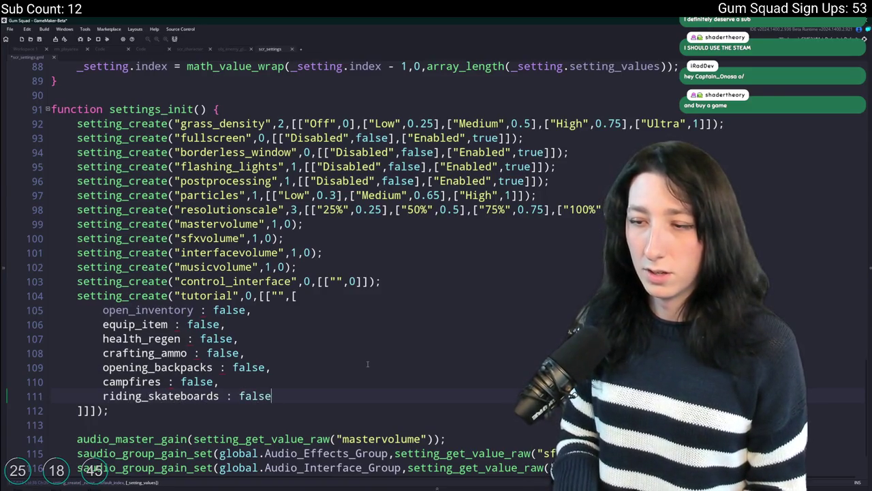
{"action": "key", "text": "Return"}
{"action": "type", "text": "powerslide"}
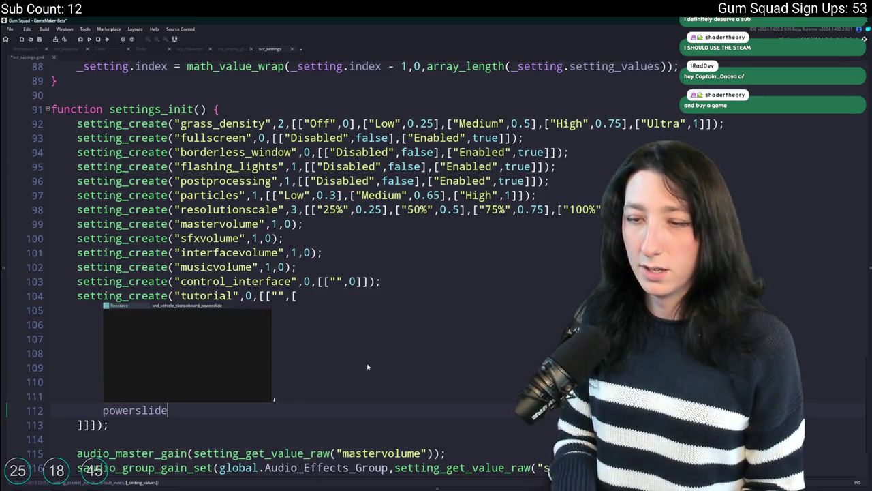
{"action": "key", "text": "BackSpace"}
{"action": "type", "text": "ing_skateboardsk"}
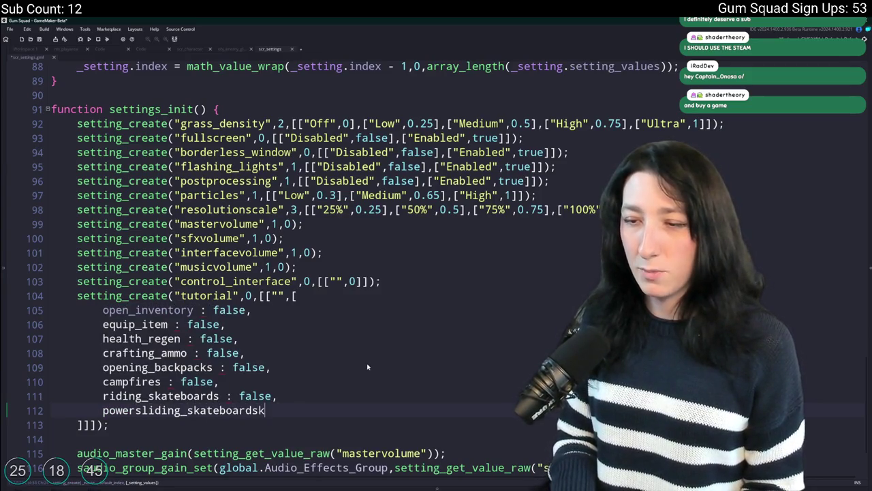
{"action": "key", "text": "BackSpace"}
{"action": "type", "text": " : false"}
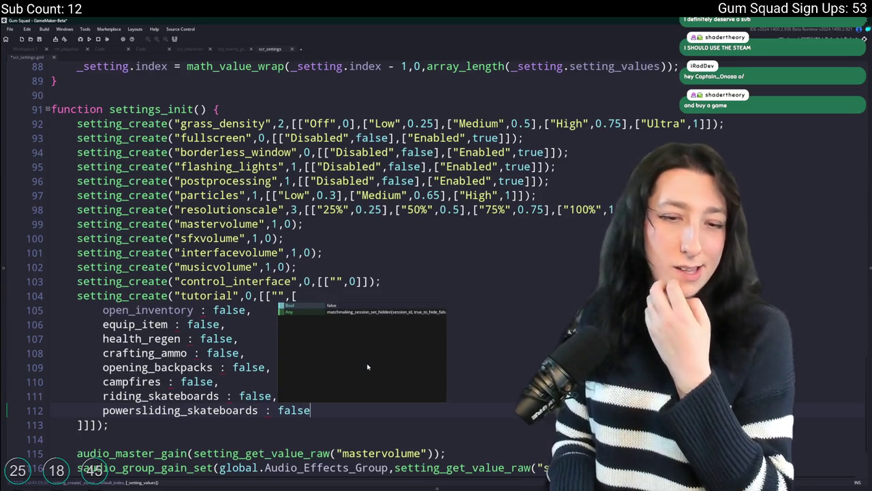
{"action": "left_click", "coordinate": [392, 265]}
{"action": "scroll", "coordinate": [392, 260], "scroll_direction": "down", "scroll_amount": 2}
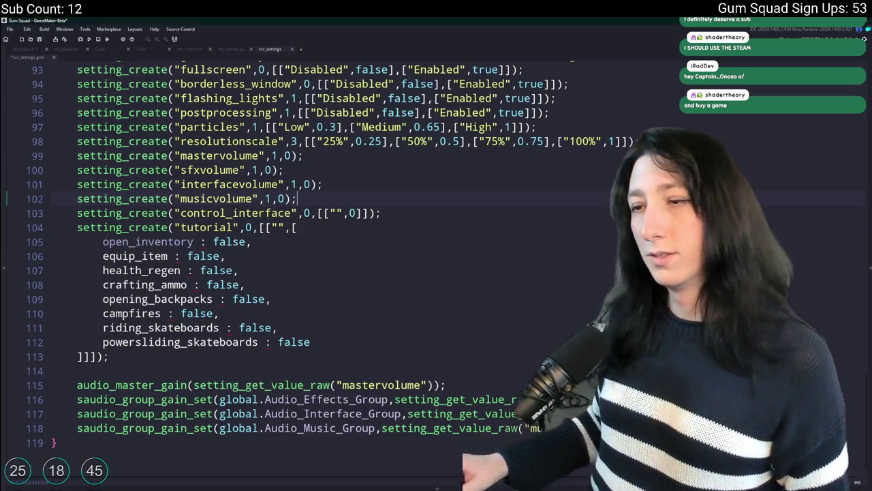
{"action": "left_click", "coordinate": [379, 341]}
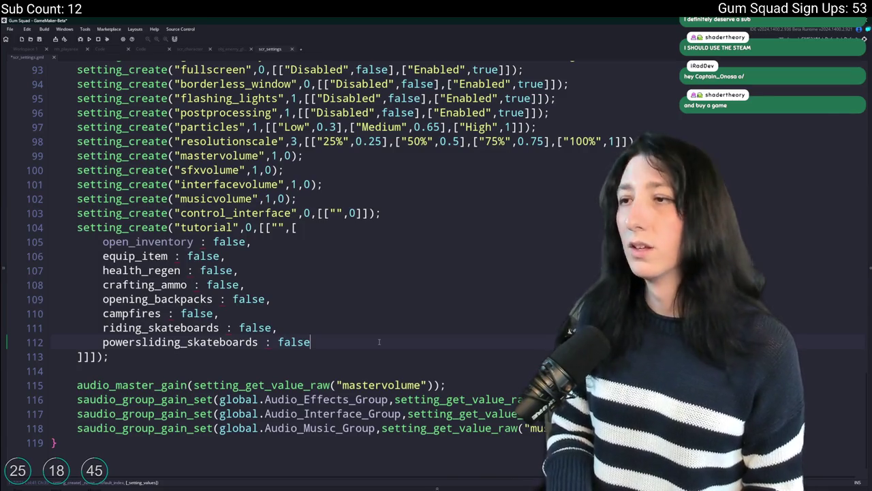
{"action": "type", "text": ","}
{"action": "key", "text": "Return"}
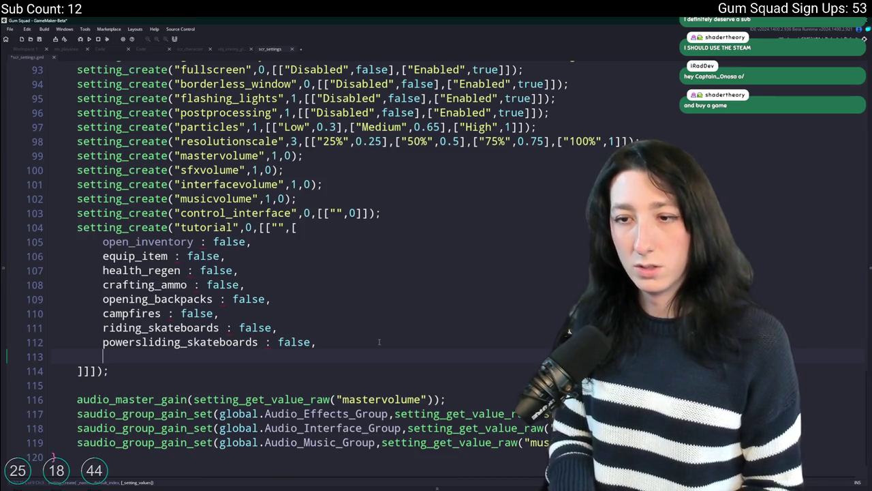
Discard a misspelled dual_weilding line and add a weapon_upgrades : False entry instead
{"action": "type", "text": "du"}
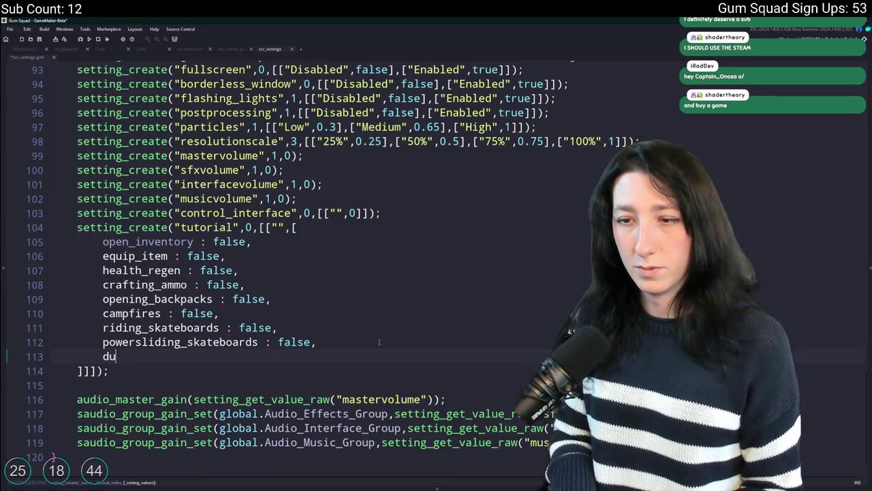
{"action": "type", "text": "al_weilding"}
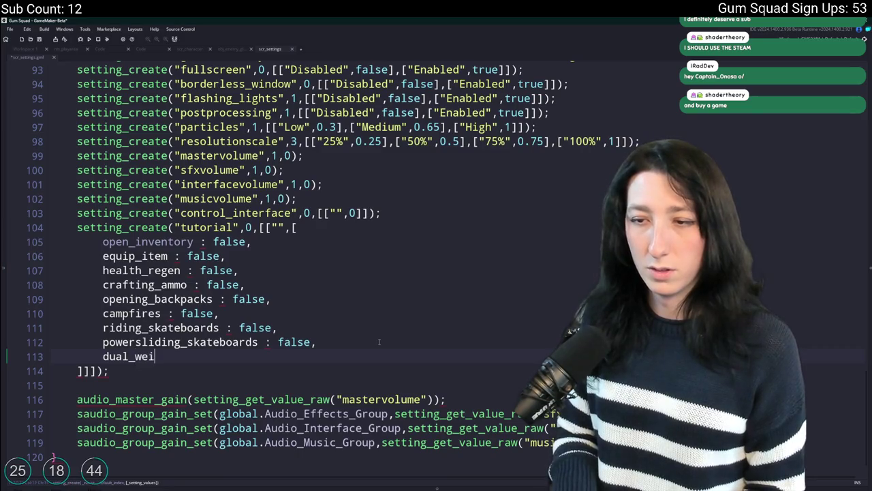
{"action": "key", "text": "BackSpace"}
{"action": "key", "text": "BackSpace"}
{"action": "key", "text": "BackSpace"}
{"action": "key", "text": "BackSpace"}
{"action": "key", "text": "BackSpace"}
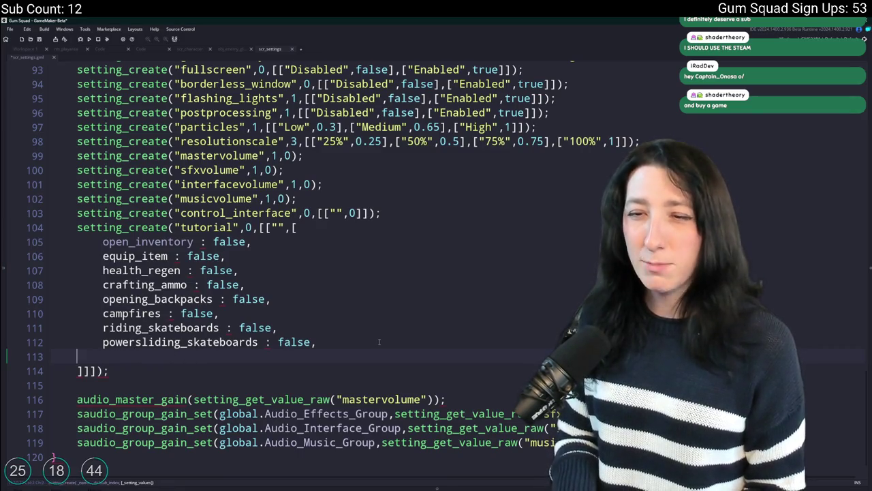
{"action": "key", "text": "BackSpace"}
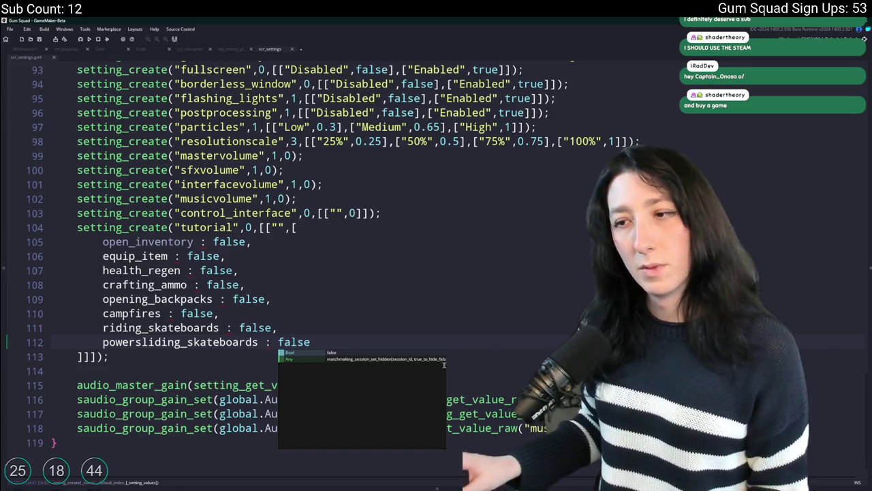
{"action": "left_click", "coordinate": [360, 337]}
{"action": "type", "text": ","}
{"action": "key", "text": "Return"}
{"action": "type", "text": "weapon"}
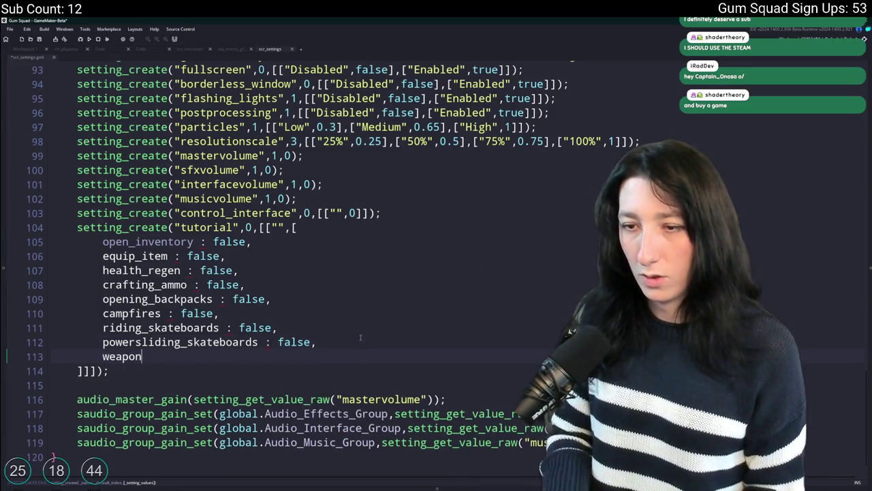
{"action": "type", "text": "_upgrades = false"}
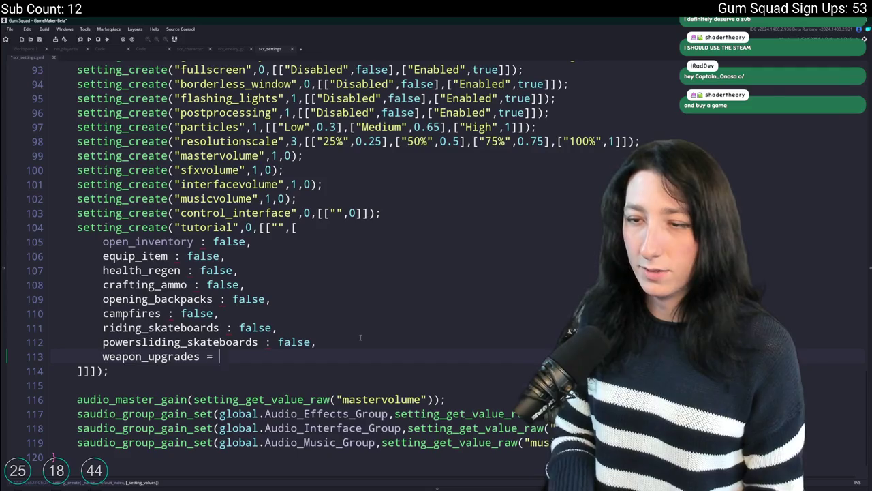
{"action": "key", "text": "BackSpace"}
{"action": "key", "text": "BackSpace"}
{"action": "key", "text": "BackSpace"}
{"action": "type", "text": ": False"}
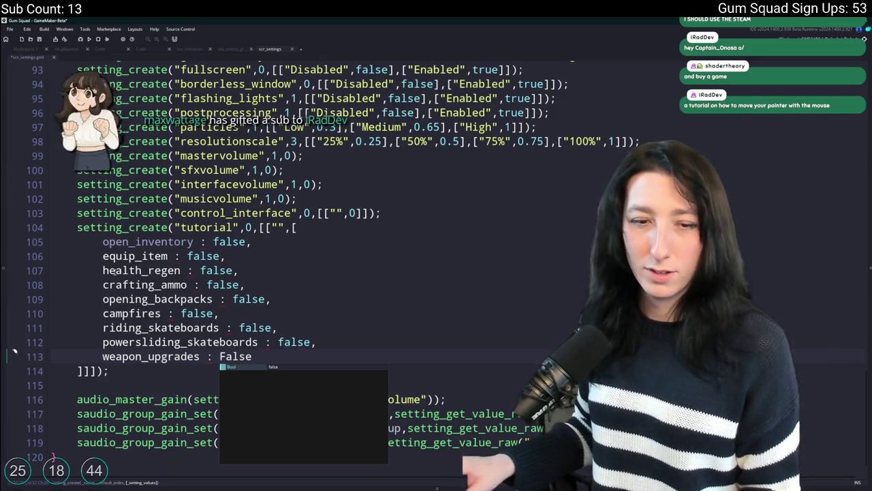
Correct weapon_upgrades' capitalised False to lowercase false
{"action": "scroll", "coordinate": [310, 270], "scroll_direction": "down", "scroll_amount": 1}
{"action": "left_click", "coordinate": [310, 272]}
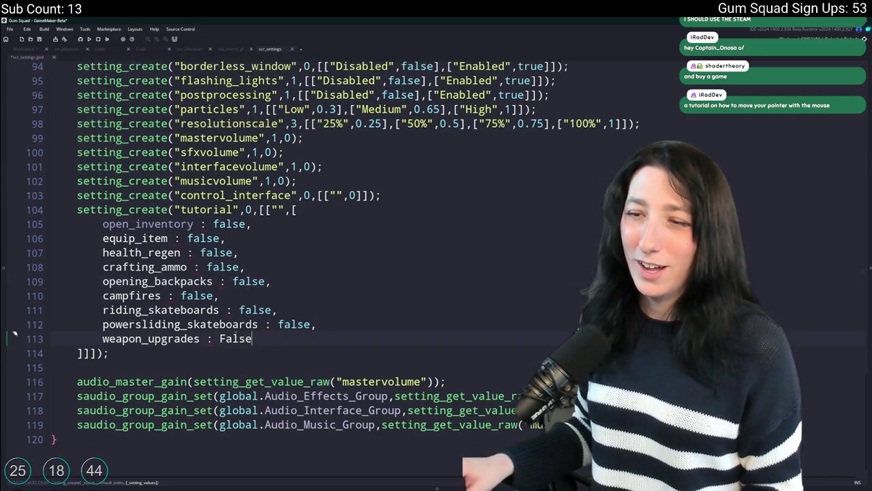
{"action": "double_click", "coordinate": [235, 338]}
{"action": "type", "text": "false"}
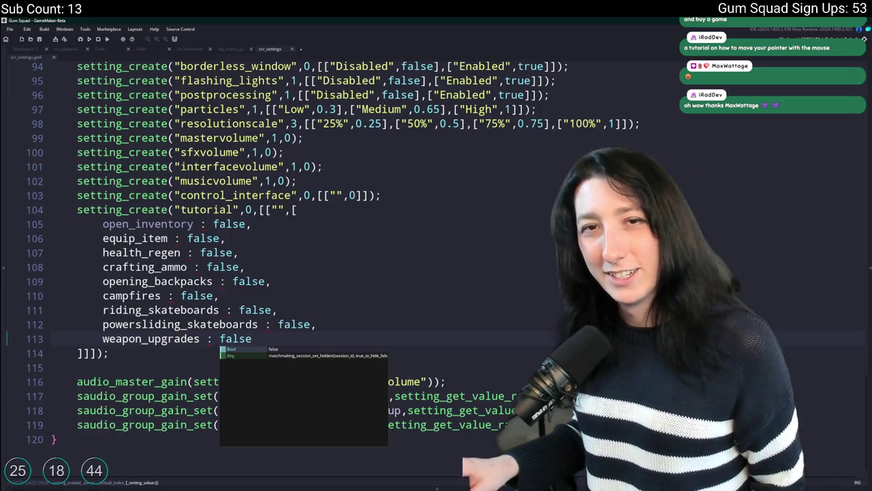
{"action": "left_click", "coordinate": [320, 310]}
{"action": "left_click", "coordinate": [352, 318]}
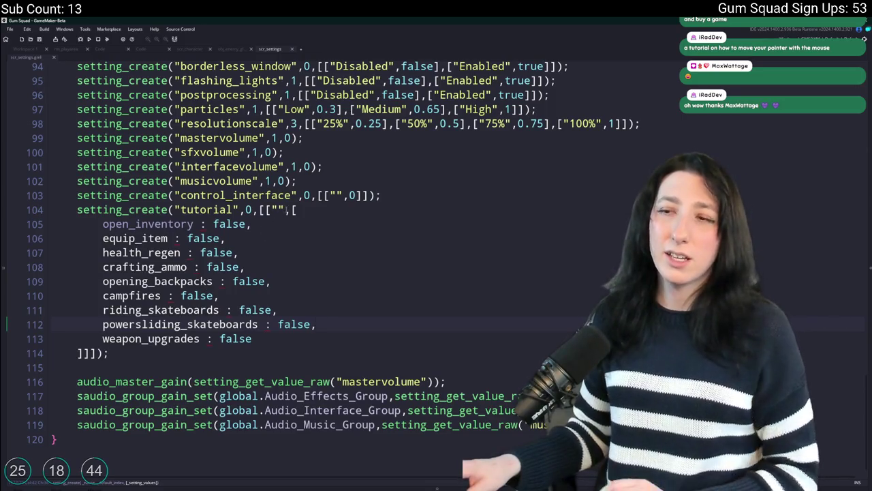
Replace the [ on line 104 and the ] on line 114 with { and }
{"action": "left_click", "coordinate": [297, 210]}
{"action": "key", "text": "BackSpace"}
{"action": "type", "text": "{"}
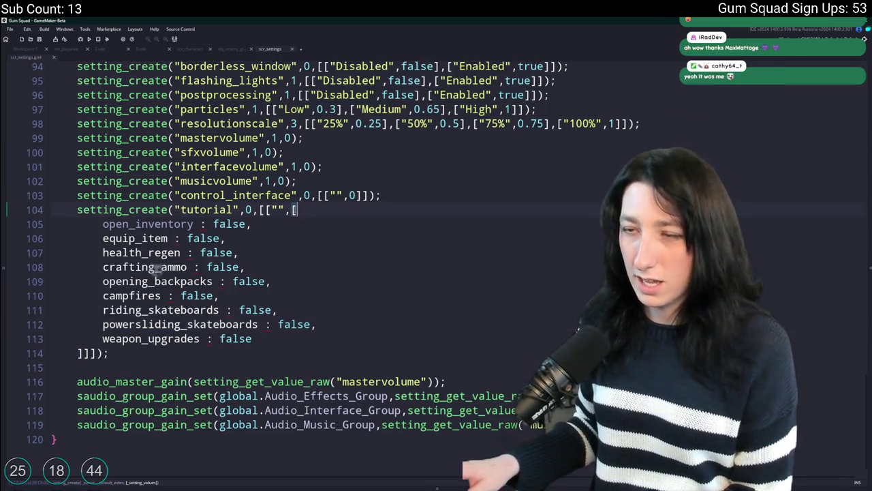
{"action": "left_click", "coordinate": [77, 353]}
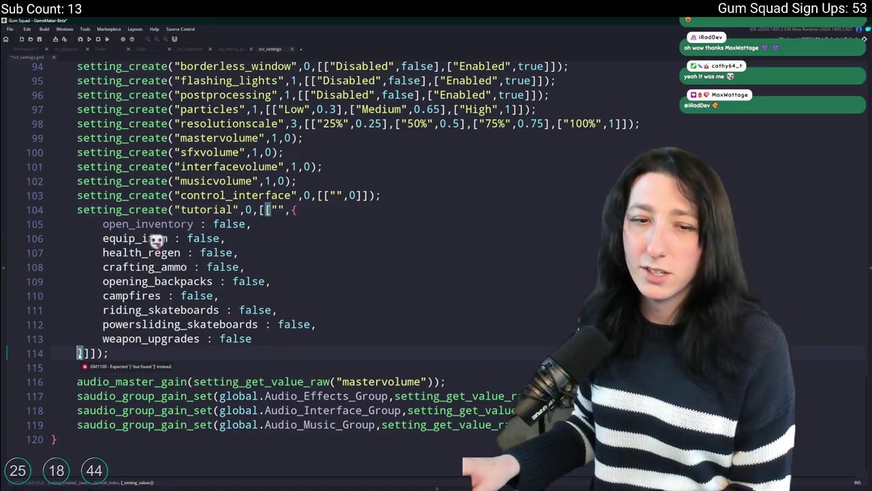
{"action": "key", "text": "Delete"}
{"action": "type", "text": "}"}
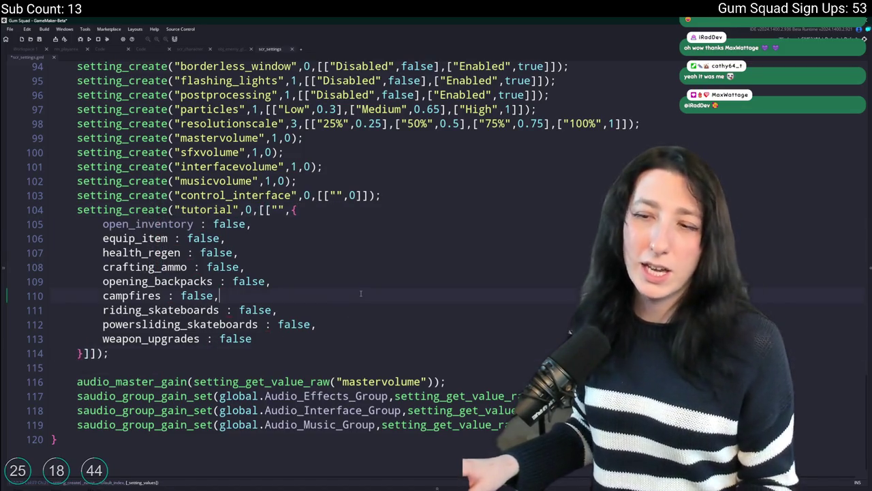
{"action": "left_click", "coordinate": [360, 295]}
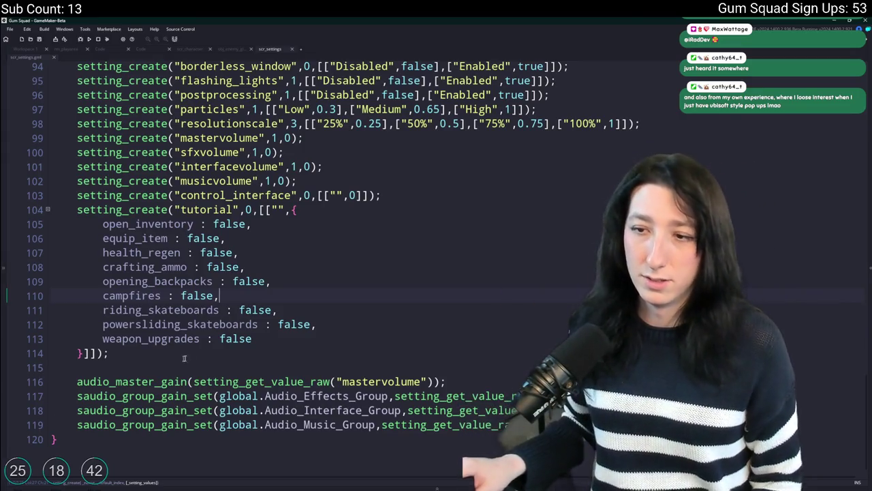
{"action": "left_click", "coordinate": [258, 338]}
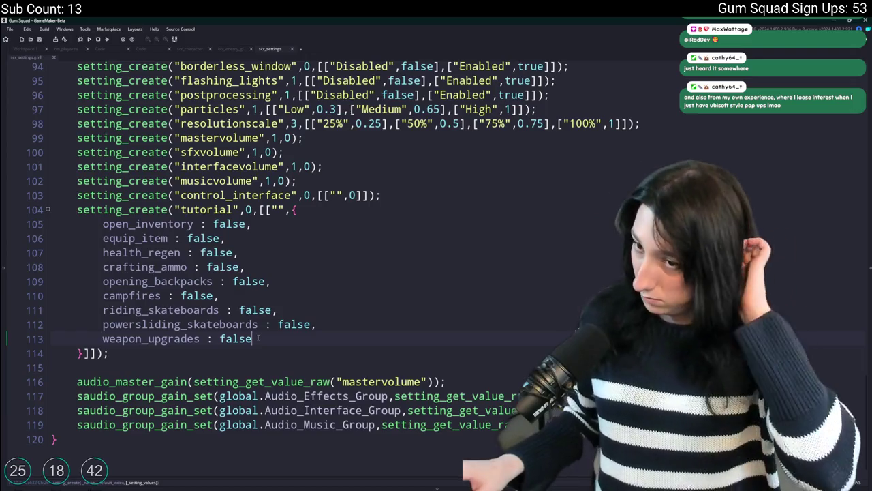
Add using_items : false after weapon_upgrades
{"action": "type", "text": ","}
{"action": "key", "text": "Return"}
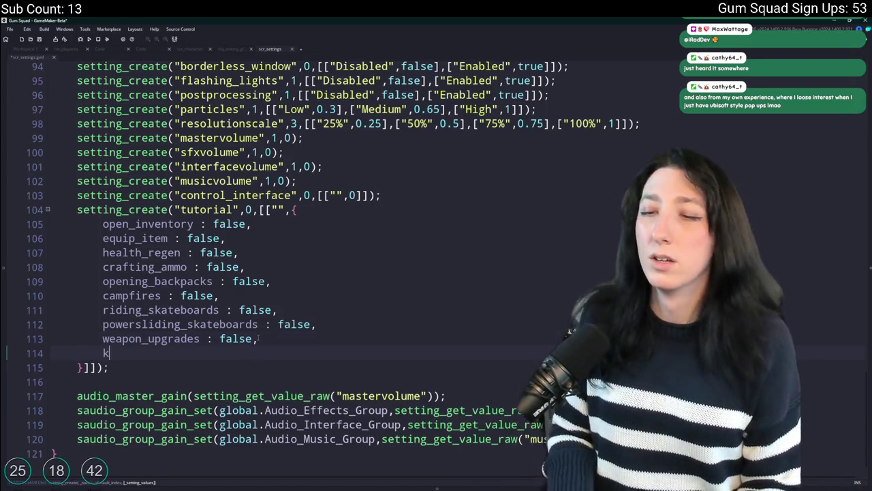
{"action": "type", "text": "using_items : false"}
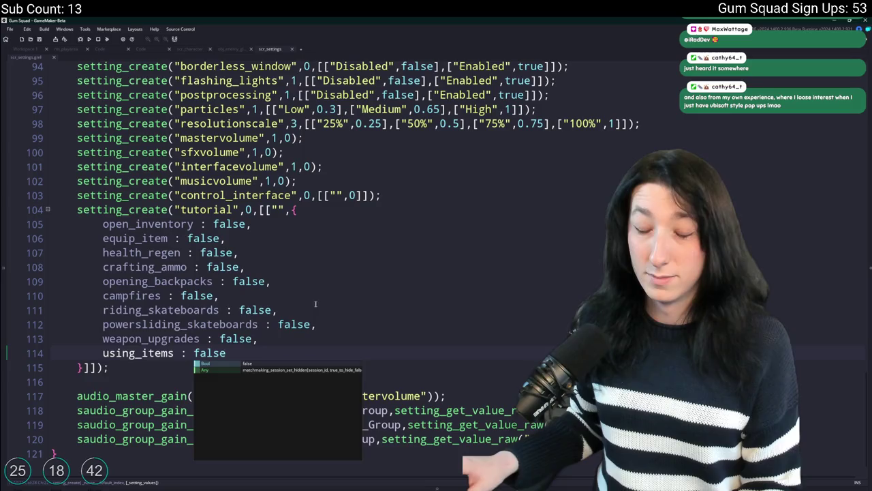
{"action": "left_click", "coordinate": [340, 297]}
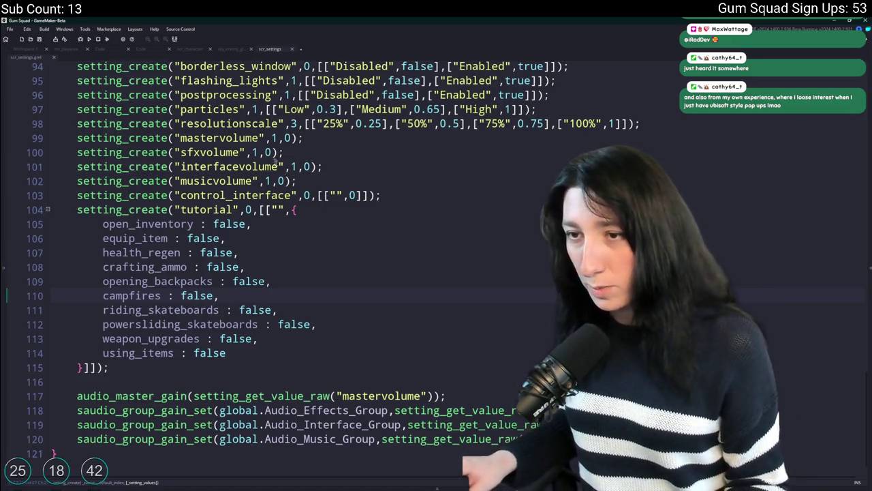
Point out the equip_item and open_inventory entries and the start of the tutorial struct
{"action": "left_click", "coordinate": [321, 238]}
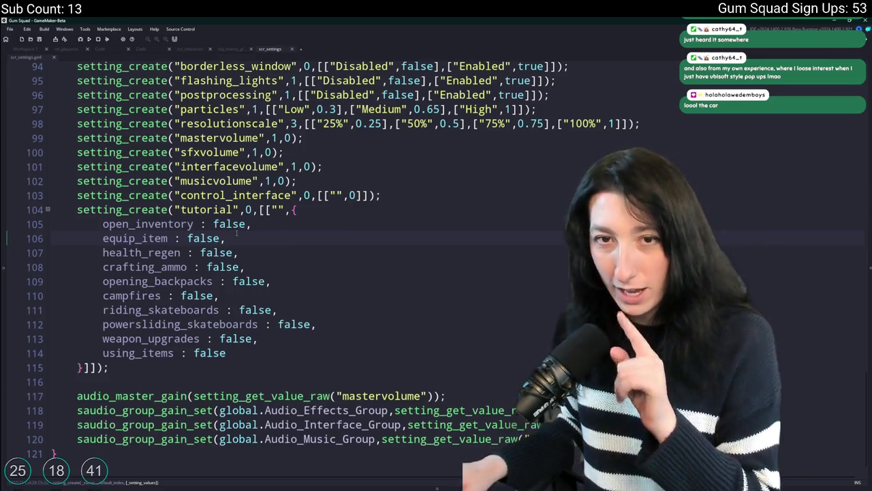
{"action": "left_click", "coordinate": [310, 221]}
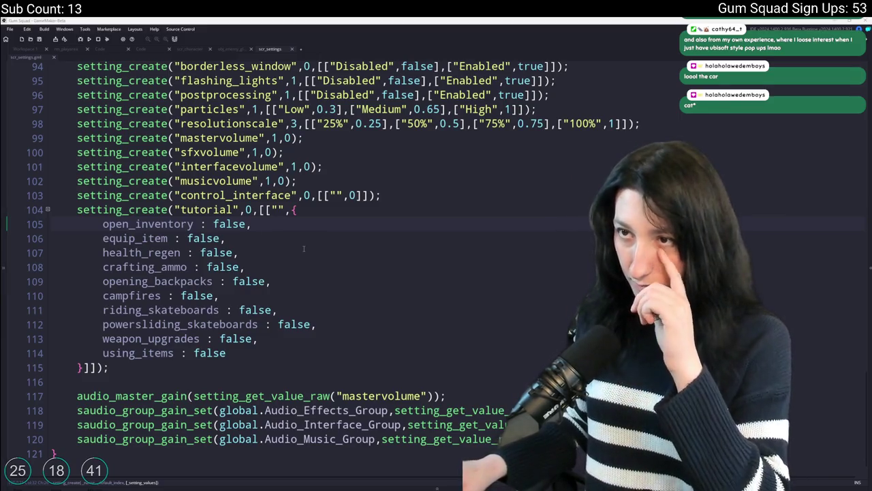
{"action": "left_click", "coordinate": [325, 206]}
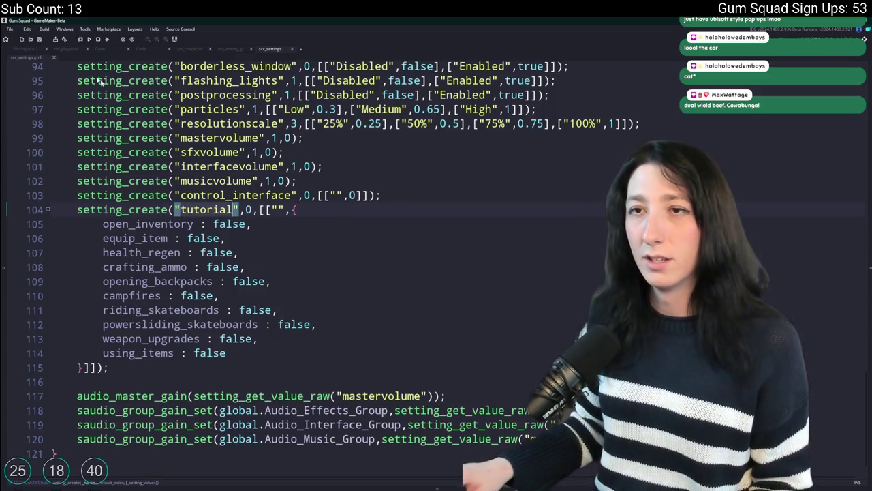
{"action": "scroll", "coordinate": [282, 389], "scroll_direction": "up", "scroll_amount": 5}
Review setting_get_data, setting_get_value and the settings file location macros
{"action": "scroll", "coordinate": [282, 389], "scroll_direction": "up", "scroll_amount": 10}
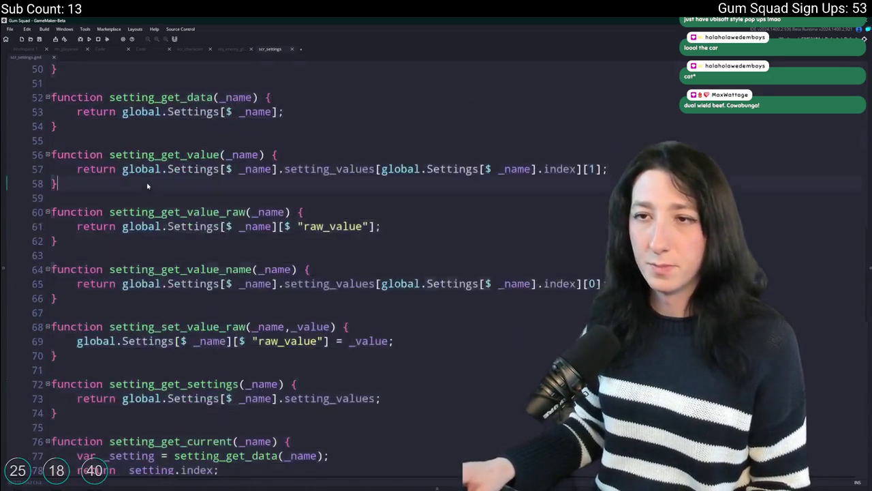
{"action": "left_click", "coordinate": [188, 139]}
{"action": "left_click", "coordinate": [151, 196]}
{"action": "scroll", "coordinate": [200, 221], "scroll_direction": "up", "scroll_amount": 9}
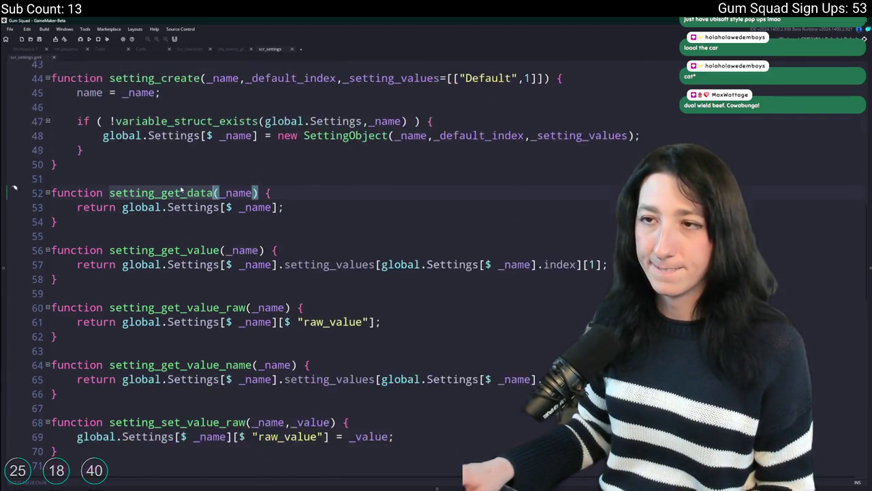
{"action": "scroll", "coordinate": [201, 221], "scroll_direction": "up", "scroll_amount": 9}
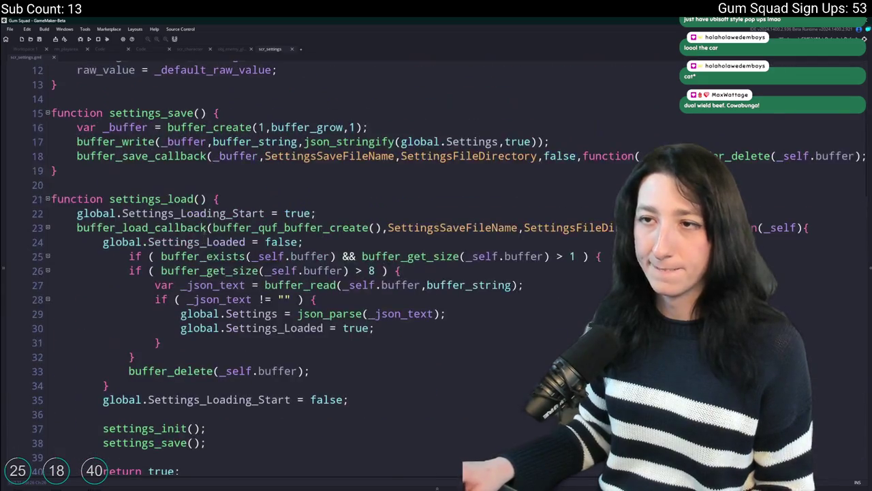
{"action": "left_click", "coordinate": [148, 126]}
{"action": "scroll", "coordinate": [142, 197], "scroll_direction": "down", "scroll_amount": 5}
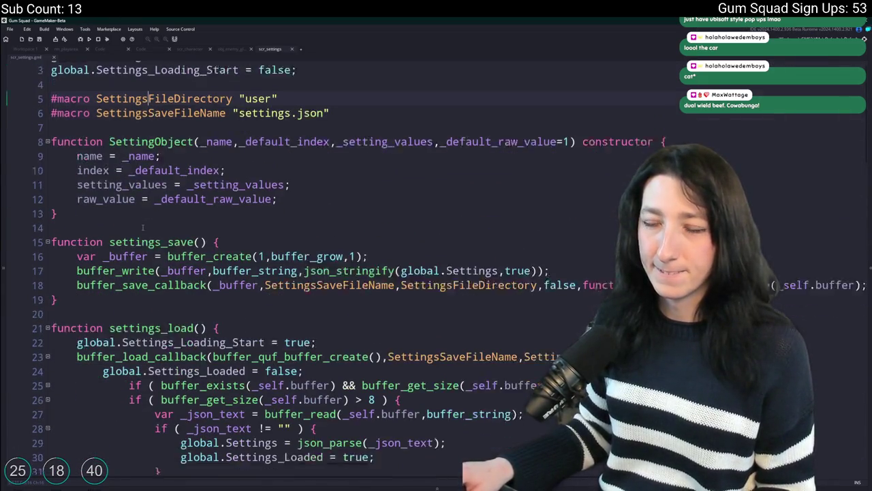
{"action": "scroll", "coordinate": [141, 211], "scroll_direction": "up", "scroll_amount": 4}
{"action": "scroll", "coordinate": [141, 228], "scroll_direction": "down", "scroll_amount": 3}
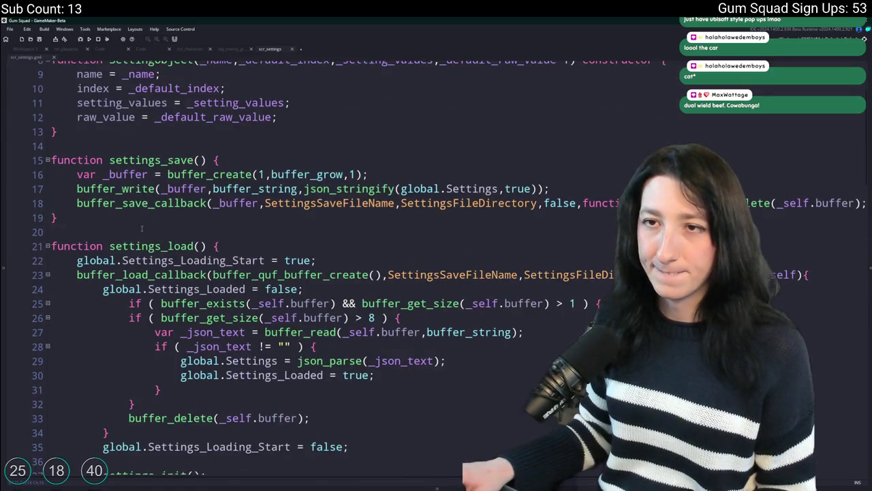
{"action": "scroll", "coordinate": [126, 150], "scroll_direction": "down", "scroll_amount": 9}
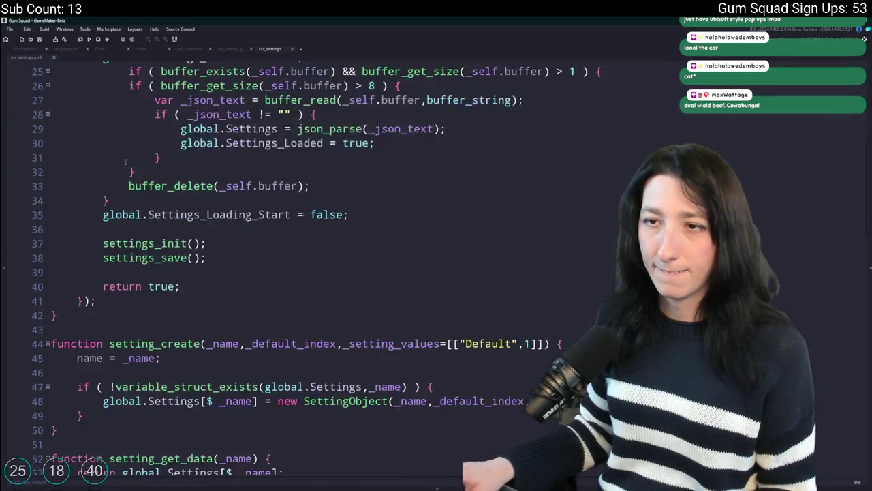
{"action": "scroll", "coordinate": [125, 163], "scroll_direction": "down", "scroll_amount": 2}
Compare the setting_get_value function with setting_get_value_raw
{"action": "double_click", "coordinate": [166, 354]}
{"action": "scroll", "coordinate": [286, 310], "scroll_direction": "down", "scroll_amount": 14}
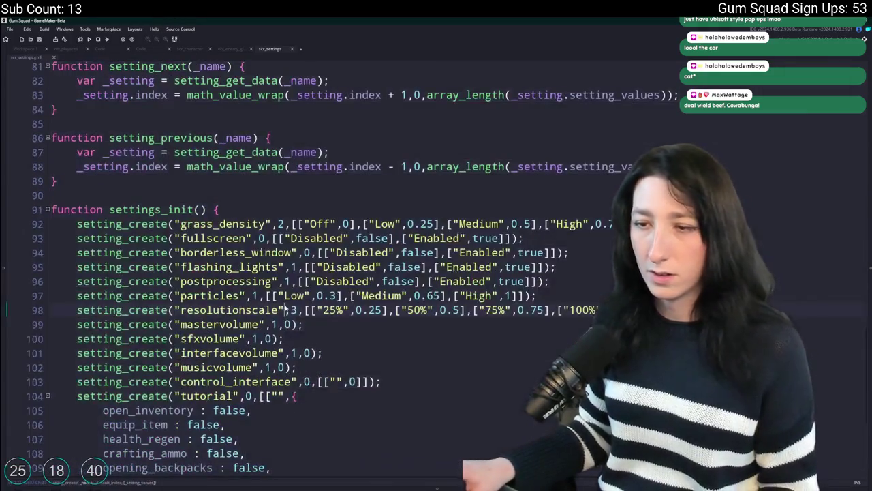
{"action": "scroll", "coordinate": [164, 131], "scroll_direction": "up", "scroll_amount": 7}
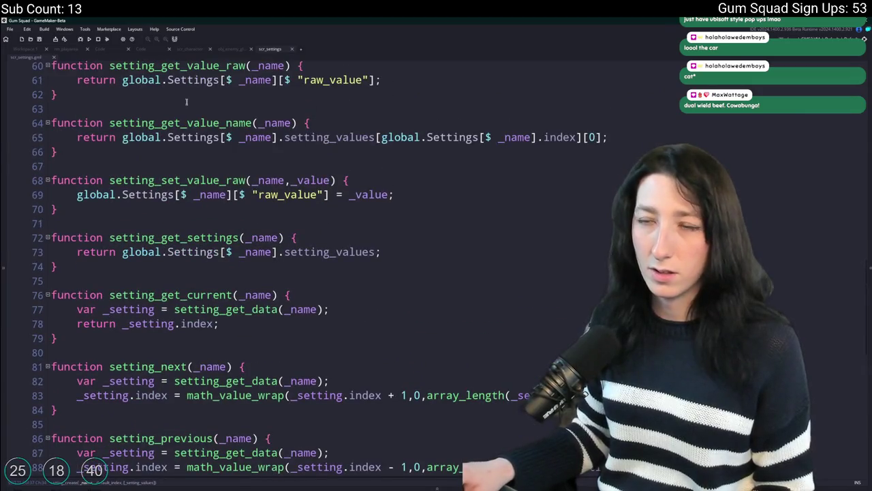
{"action": "scroll", "coordinate": [205, 108], "scroll_direction": "up", "scroll_amount": 1}
{"action": "scroll", "coordinate": [207, 95], "scroll_direction": "up", "scroll_amount": 3}
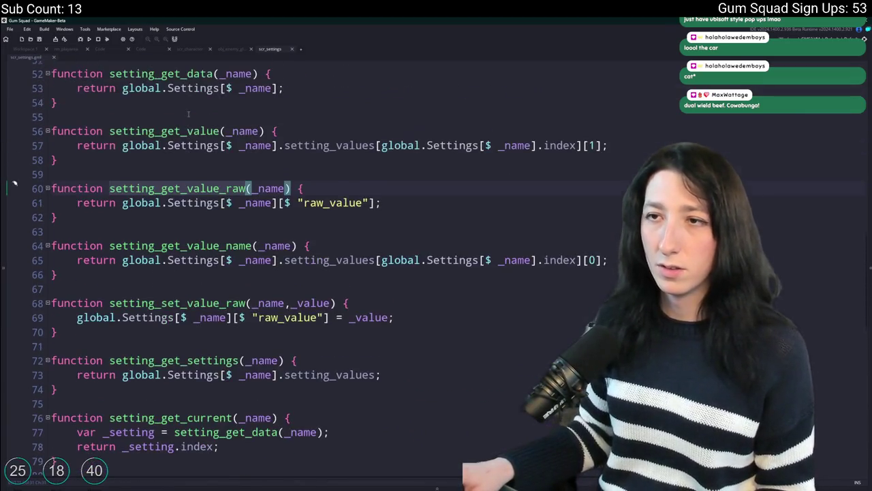
{"action": "left_click", "coordinate": [179, 131]}
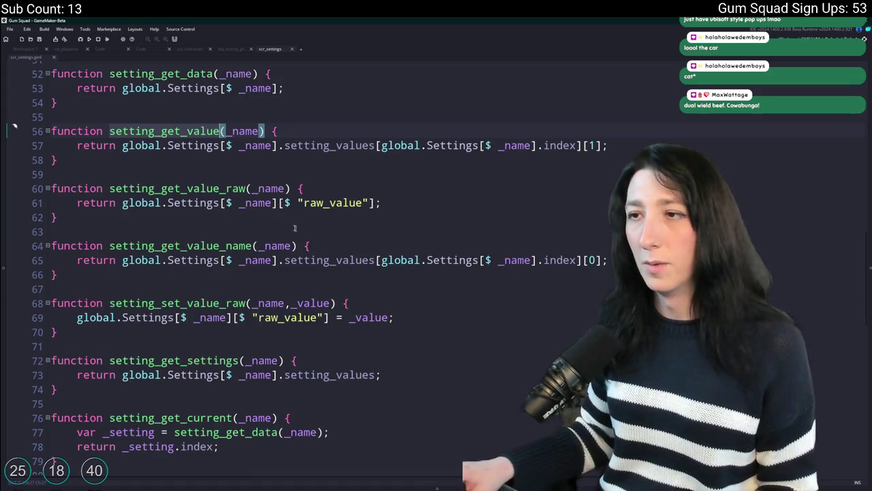
{"action": "left_click", "coordinate": [246, 188]}
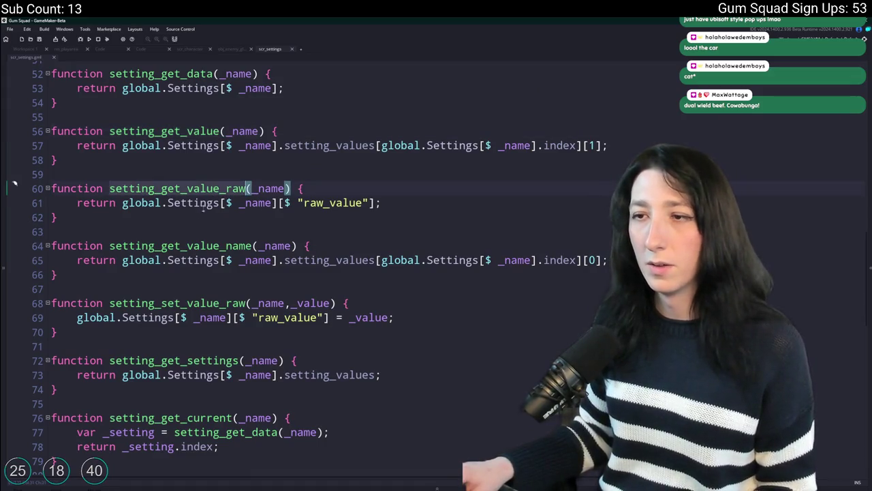
{"action": "left_click", "coordinate": [198, 131]}
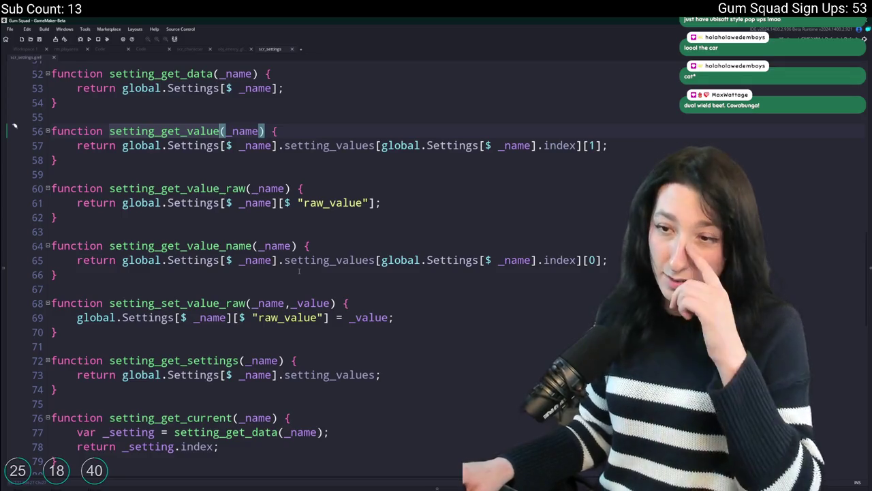
{"action": "scroll", "coordinate": [298, 270], "scroll_direction": "down", "scroll_amount": 1}
{"action": "scroll", "coordinate": [299, 270], "scroll_direction": "down", "scroll_amount": 13}
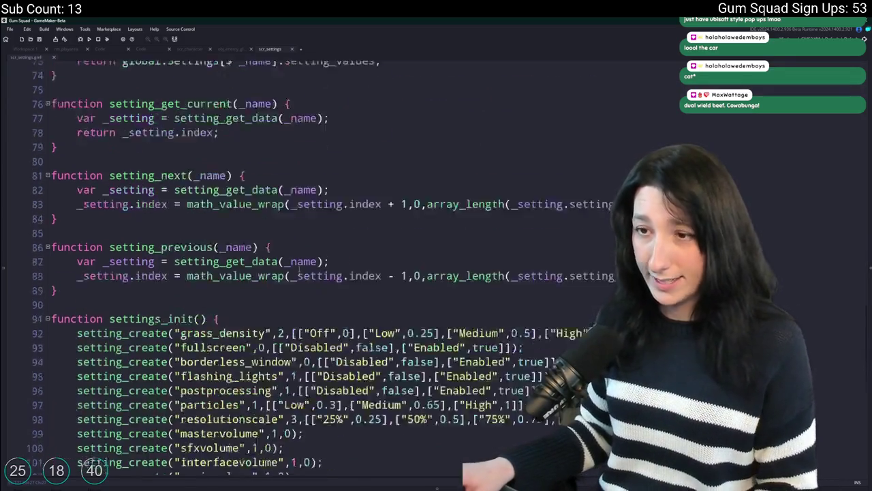
{"action": "scroll", "coordinate": [273, 246], "scroll_direction": "up", "scroll_amount": 10}
{"action": "scroll", "coordinate": [248, 218], "scroll_direction": "up", "scroll_amount": 7}
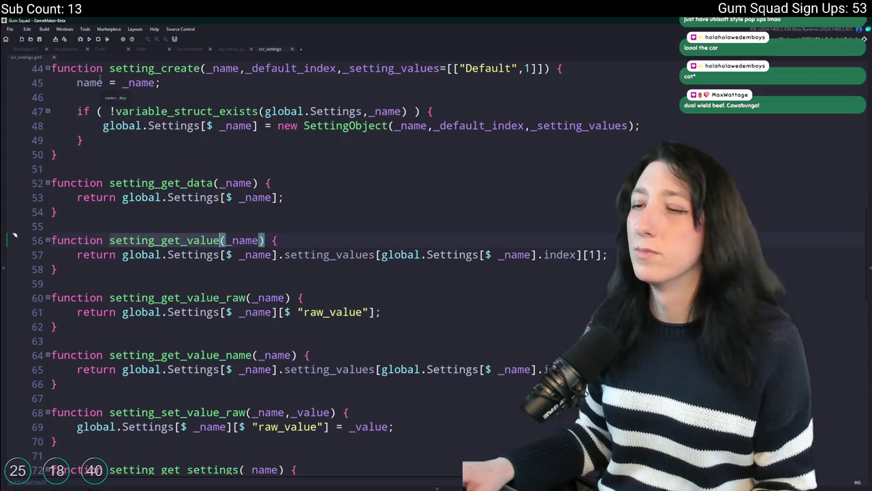
Reopen scr_settings and place the cursor on the empty line 123 below settings_init
{"action": "left_click", "coordinate": [28, 49]}
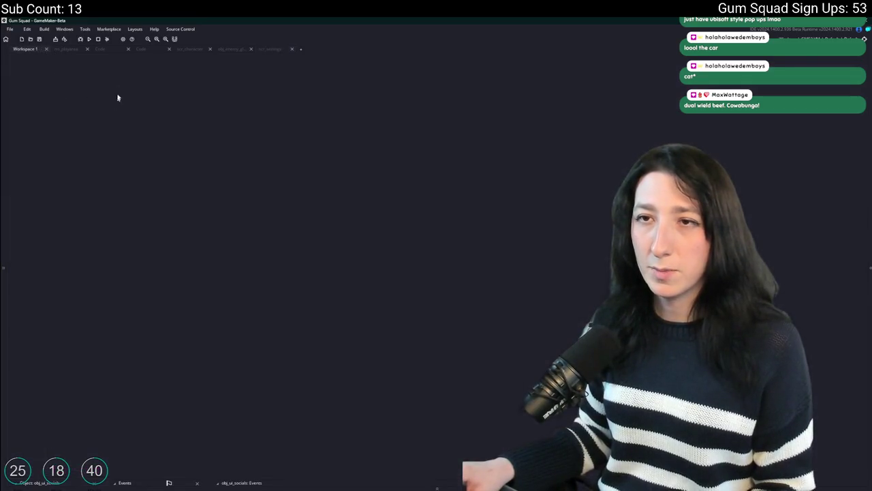
{"action": "left_click", "coordinate": [238, 51]}
{"action": "left_click", "coordinate": [271, 50]}
{"action": "scroll", "coordinate": [382, 269], "scroll_direction": "down", "scroll_amount": 15}
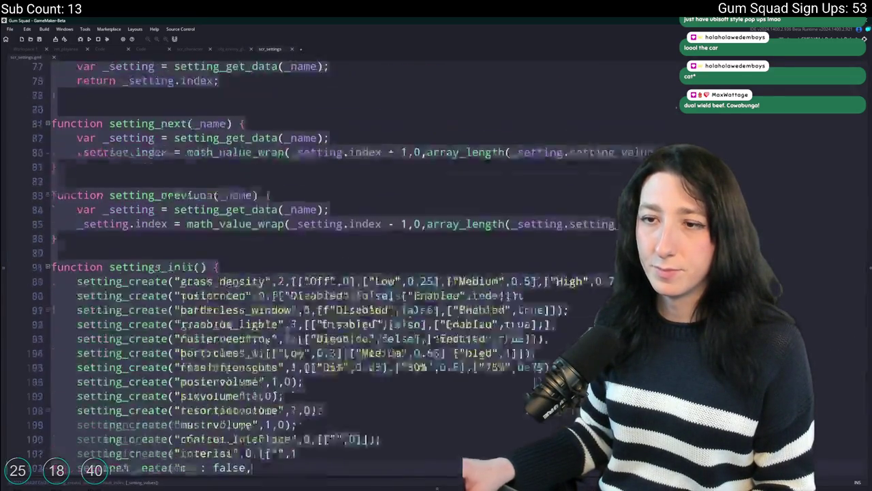
{"action": "scroll", "coordinate": [382, 269], "scroll_direction": "down", "scroll_amount": 2}
{"action": "left_click", "coordinate": [186, 467]}
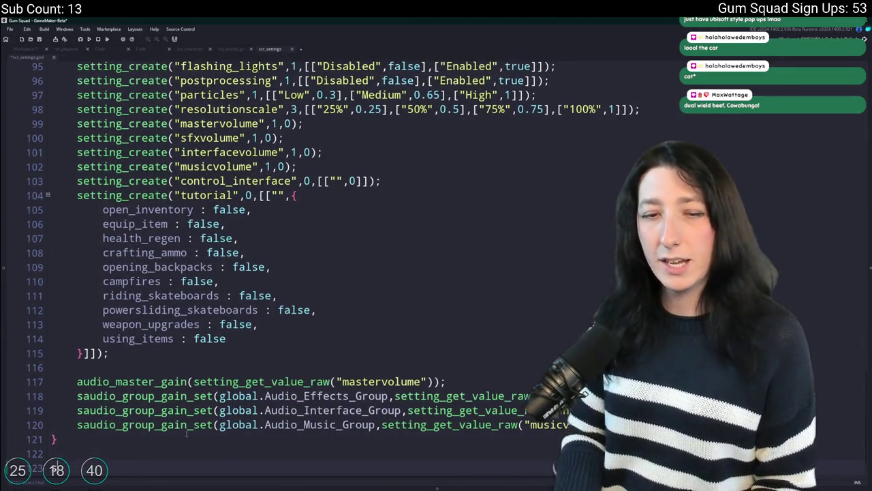
Write show_message(setting_get_value("tutorial")) on line 123 via autocomplete and run with F5
{"action": "type", "text": "showmessa"}
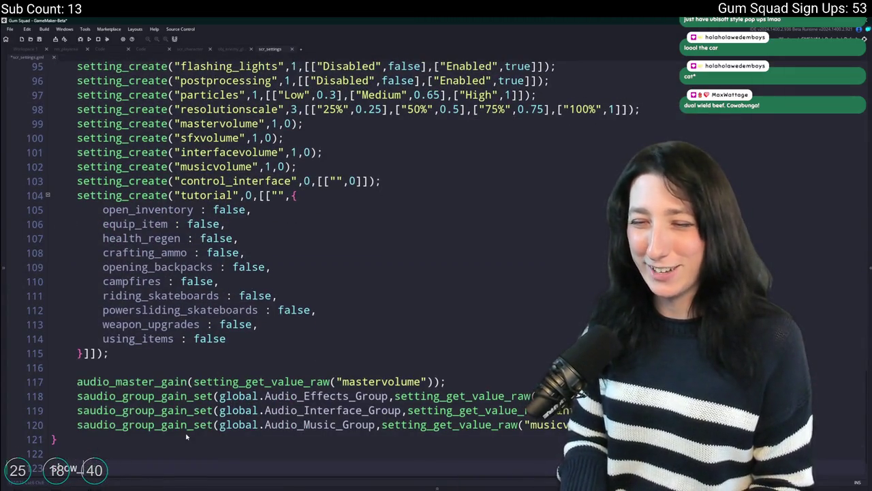
{"action": "type", "text": "setting_get_values"}
{"action": "key", "text": "BackSpace"}
{"action": "type", "text": "("}
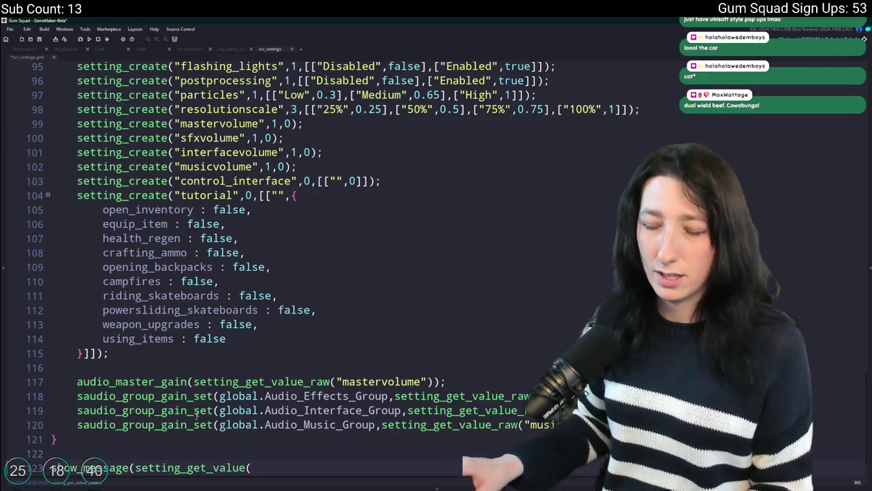
{"action": "scroll", "coordinate": [225, 443], "scroll_direction": "down", "scroll_amount": 1}
{"action": "scroll", "coordinate": [270, 447], "scroll_direction": "down", "scroll_amount": 1}
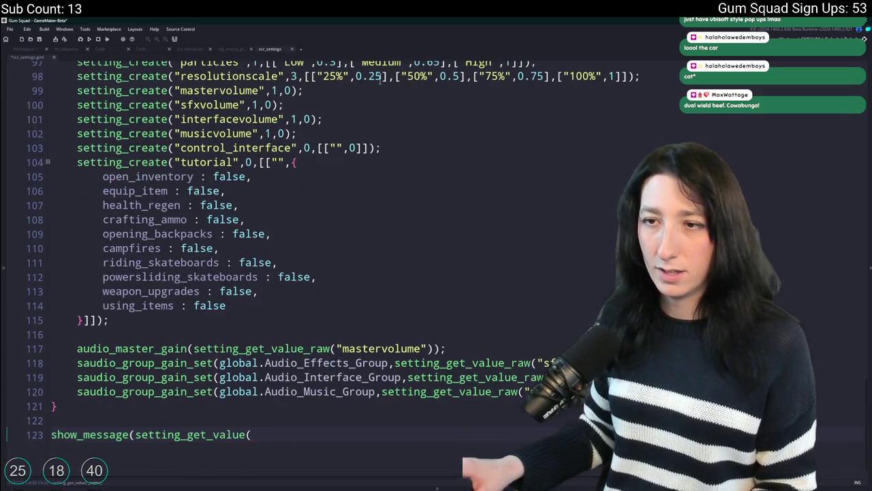
{"action": "type", "text": "\"tutorial\"));"}
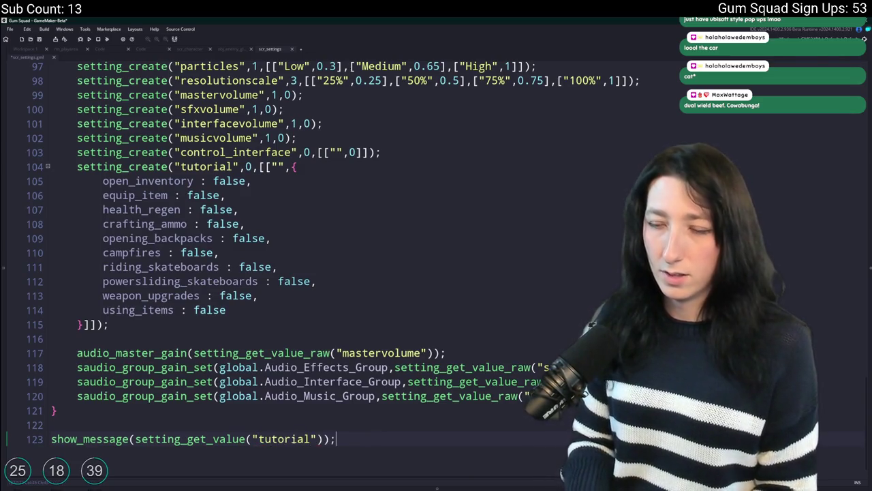
{"action": "key", "text": "F5"}
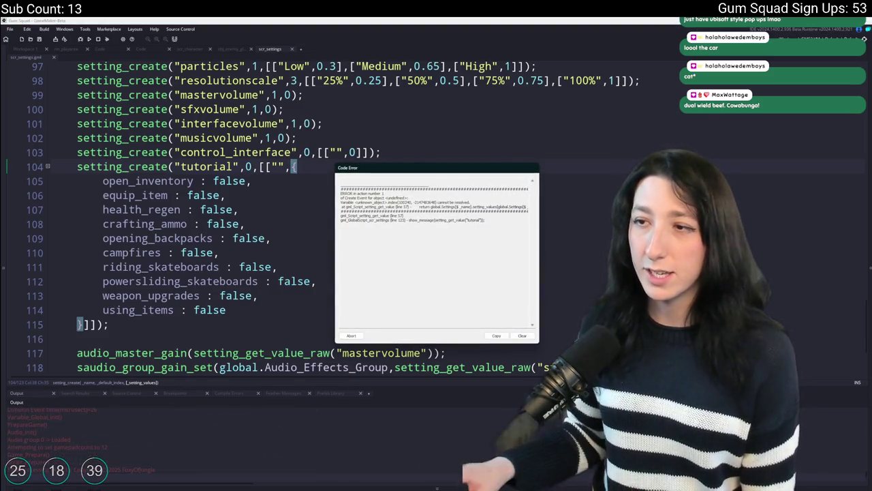
Dismiss the code error and review the setting_get_value call on line 123
{"action": "left_click", "coordinate": [351, 335]}
{"action": "scroll", "coordinate": [299, 338], "scroll_direction": "down", "scroll_amount": 3}
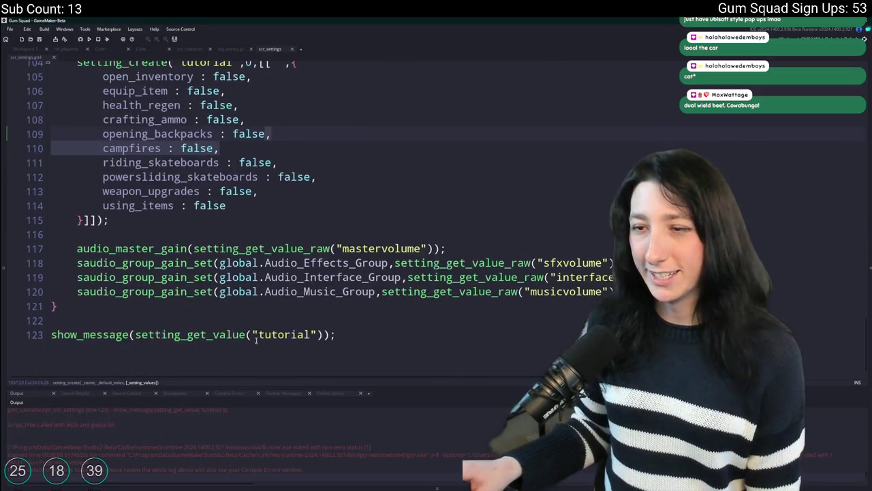
{"action": "left_click", "coordinate": [245, 339]}
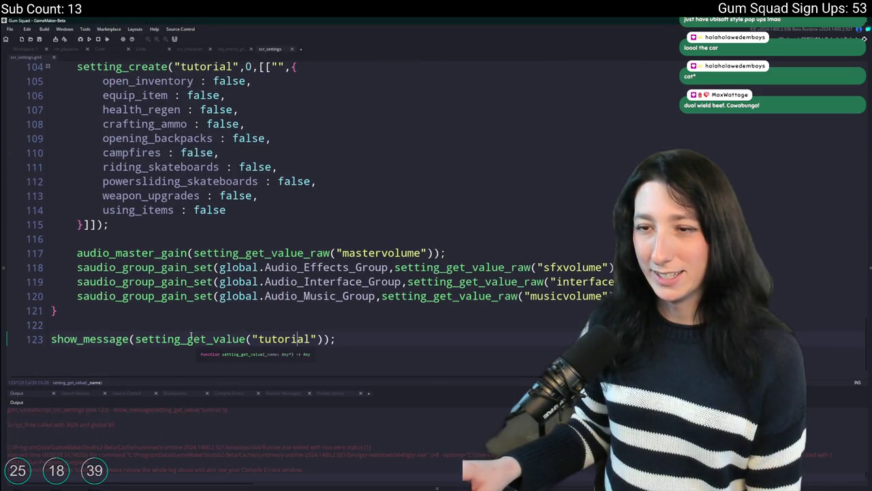
{"action": "scroll", "coordinate": [187, 338], "scroll_direction": "up", "scroll_amount": 2}
{"action": "scroll", "coordinate": [177, 340], "scroll_direction": "down", "scroll_amount": 2}
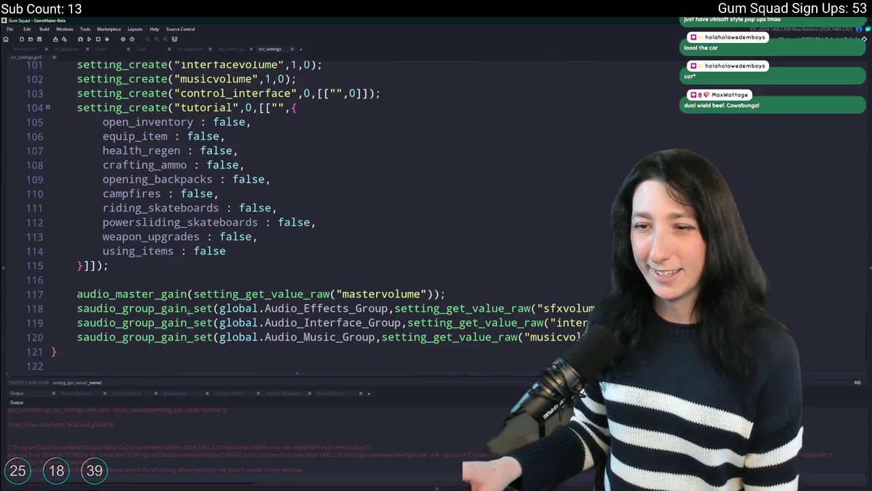
{"action": "scroll", "coordinate": [133, 424], "scroll_direction": "up", "scroll_amount": 3}
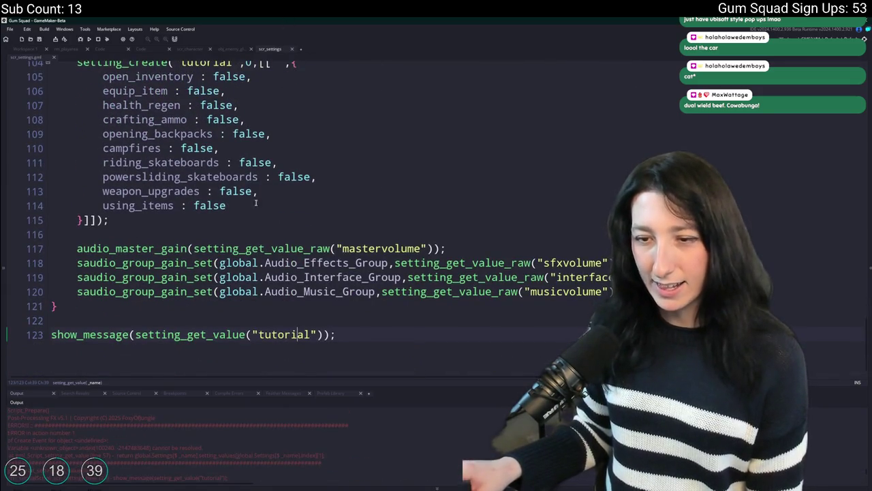
{"action": "scroll", "coordinate": [240, 321], "scroll_direction": "up", "scroll_amount": 5}
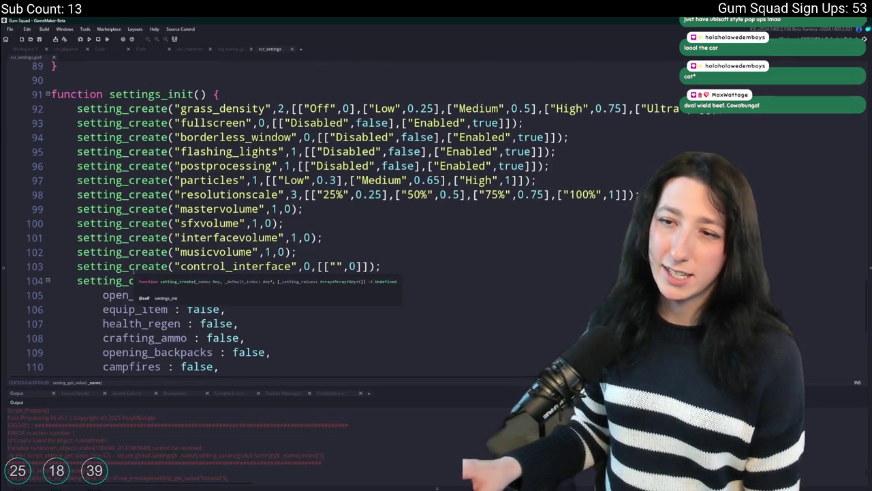
{"action": "scroll", "coordinate": [189, 244], "scroll_direction": "down", "scroll_amount": 5}
Change line 123's call from setting_get_value to setting_get_data("tutorial")
{"action": "left_click", "coordinate": [213, 337]}
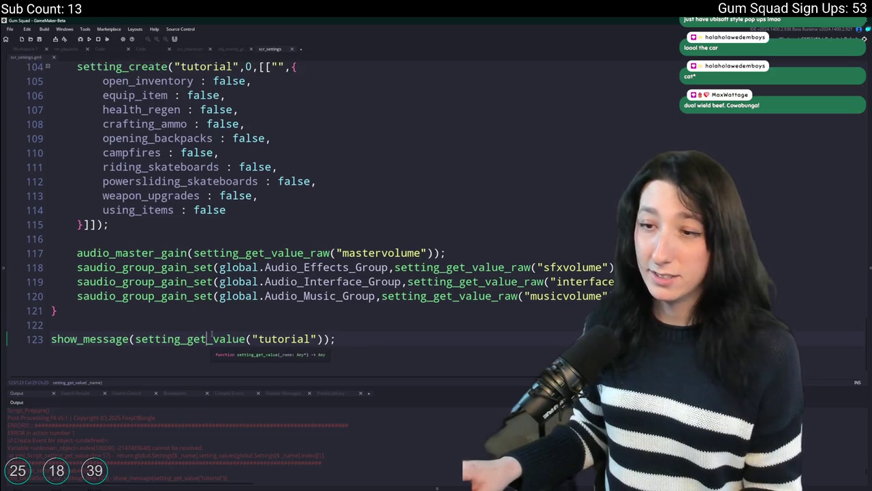
{"action": "type", "text": "raw_"}
{"action": "key", "text": "BackSpace"}
{"action": "key", "text": "BackSpace"}
{"action": "key", "text": "BackSpace"}
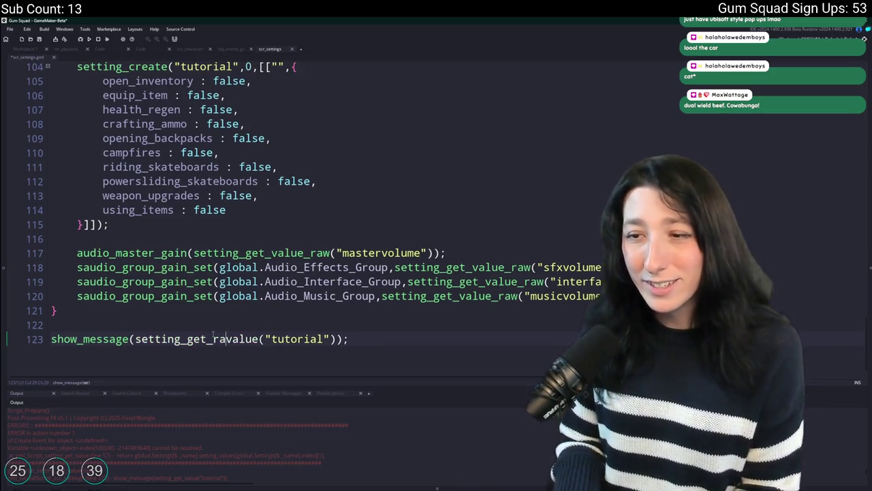
{"action": "key", "text": "BackSpace"}
{"action": "key", "text": "BackSpace"}
{"action": "key", "text": "BackSpace"}
{"action": "type", "text": "data"}
{"action": "scroll", "coordinate": [214, 317], "scroll_direction": "up", "scroll_amount": 2}
{"action": "scroll", "coordinate": [214, 317], "scroll_direction": "up", "scroll_amount": 1}
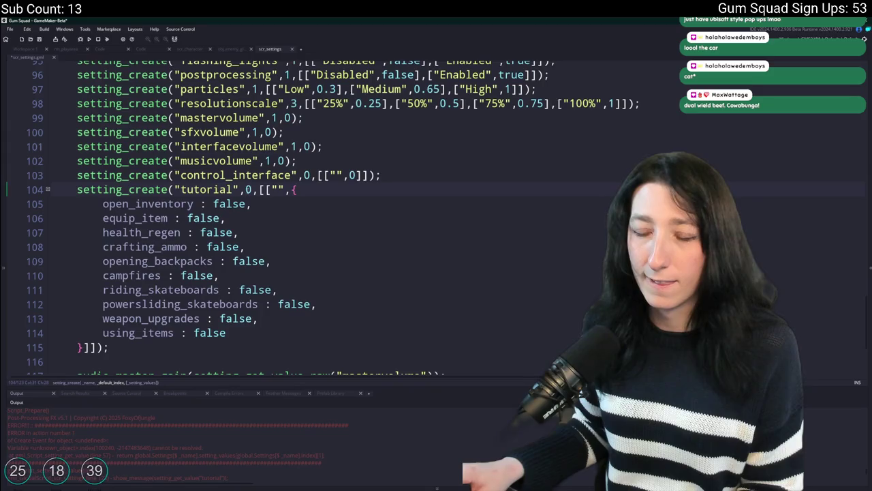
Delete the [["", wrapper on line 104 and the ]] after the struct on line 115
{"action": "left_click", "coordinate": [260, 189]}
{"action": "scroll", "coordinate": [259, 190], "scroll_direction": "down", "scroll_amount": 1}
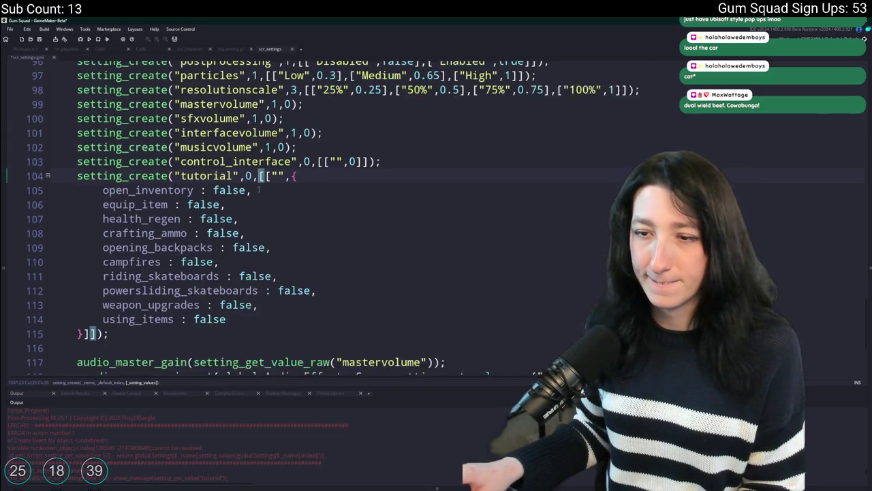
{"action": "scroll", "coordinate": [259, 191], "scroll_direction": "down", "scroll_amount": 1}
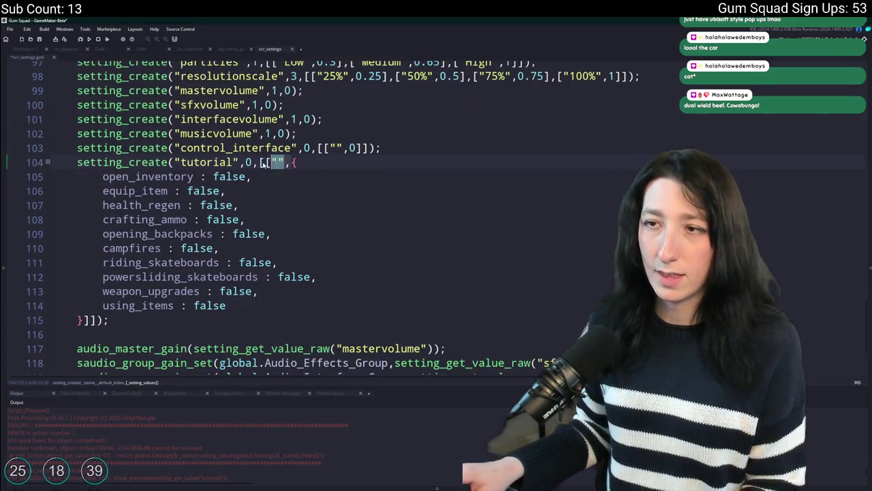
{"action": "key", "text": "Delete"}
{"action": "key", "text": "Delete"}
{"action": "key", "text": "Delete"}
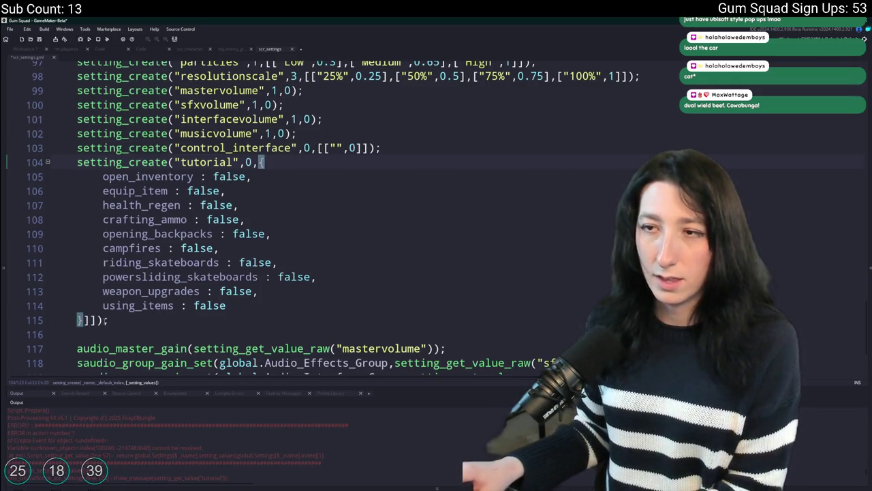
{"action": "left_click", "coordinate": [78, 320]}
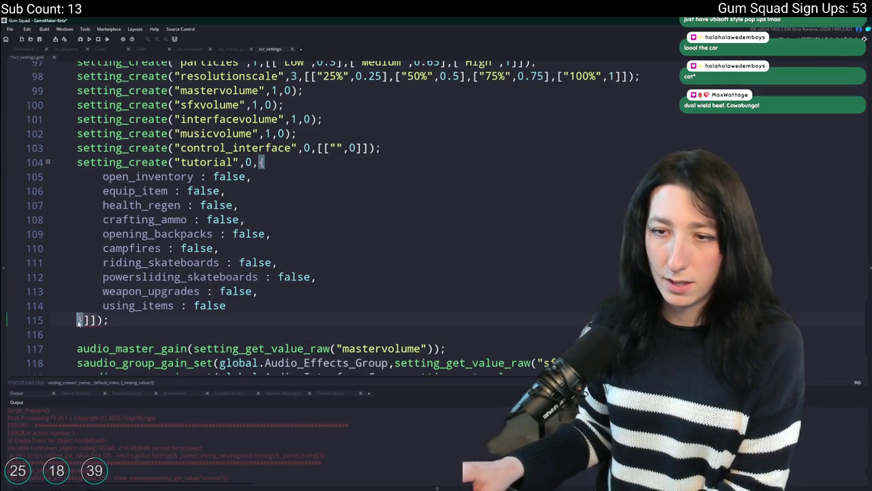
{"action": "key", "text": "Delete"}
{"action": "key", "text": "Delete"}
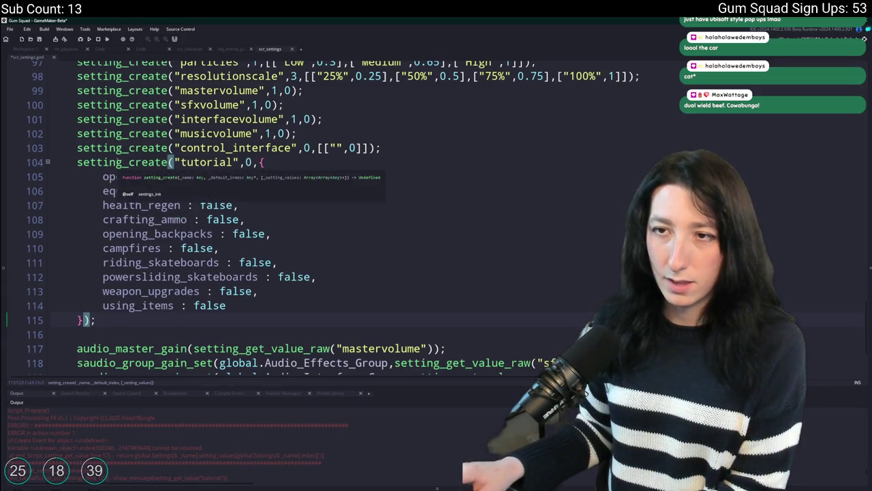
{"action": "scroll", "coordinate": [313, 239], "scroll_direction": "down", "scroll_amount": 1}
{"action": "scroll", "coordinate": [313, 238], "scroll_direction": "down", "scroll_amount": 2}
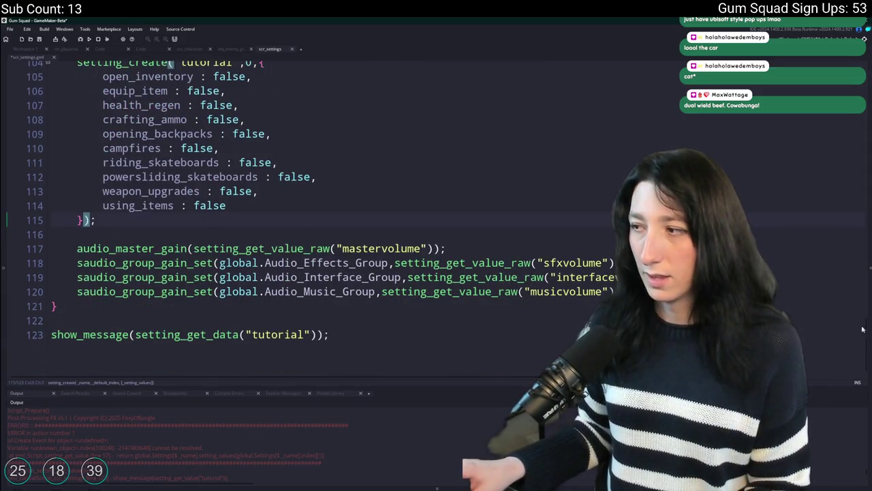
{"action": "left_click_drag", "start_coordinate": [867, 330], "coordinate": [864, 71]}
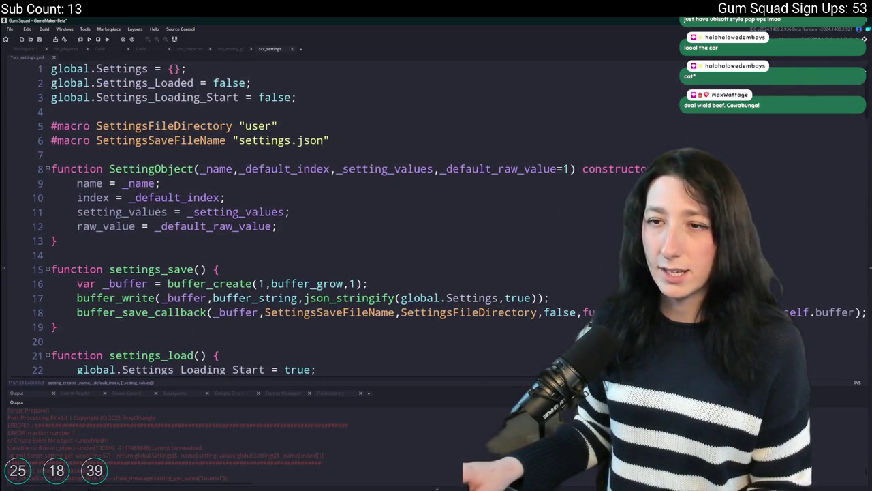
Switch line 123 to setting_get_value_raw("tutorial"), run with F5, and abort the resulting error
{"action": "mouse_move", "coordinate": [108, 226]}
{"action": "left_mouse_down"}
{"action": "mouse_move", "coordinate": [204, 382]}
{"action": "mouse_move", "coordinate": [193, 367]}
{"action": "left_mouse_up"}
{"action": "scroll", "coordinate": [193, 367], "scroll_direction": "down", "scroll_amount": 1}
{"action": "left_click_drag", "start_coordinate": [240, 338], "coordinate": [216, 338]}
{"action": "key", "text": "BackSpace"}
{"action": "type", "text": "r(\"tutorial\"));"}
{"action": "key", "text": "Return"}
{"action": "left_click", "coordinate": [394, 339]}
{"action": "key", "text": "F5"}
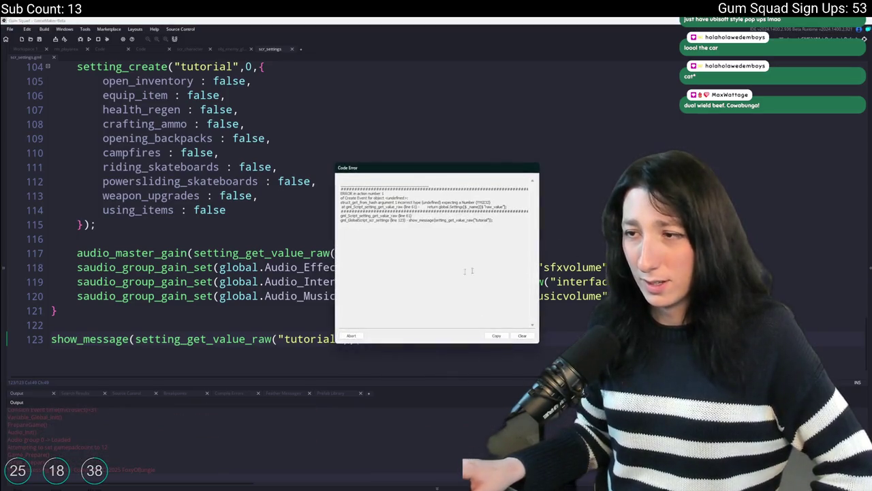
{"action": "left_click", "coordinate": [353, 336]}
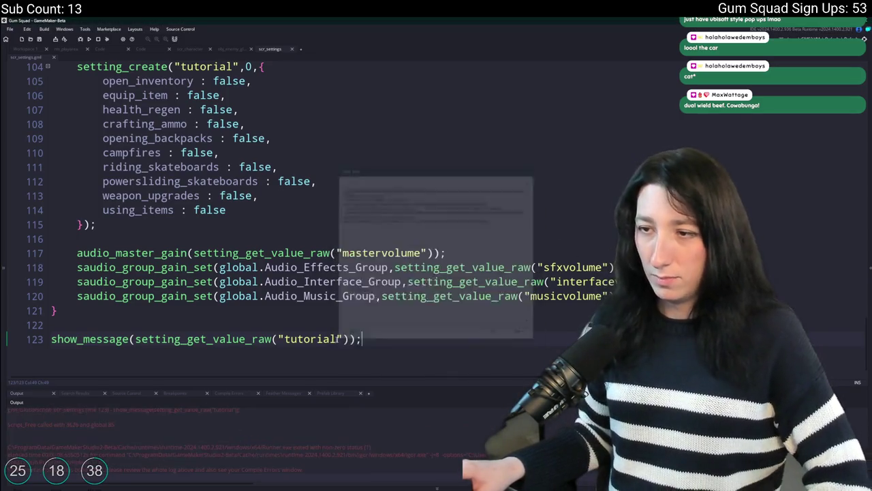
Edit the function call on line 123 so it ends in data instead of value_raw
{"action": "left_click", "coordinate": [263, 339]}
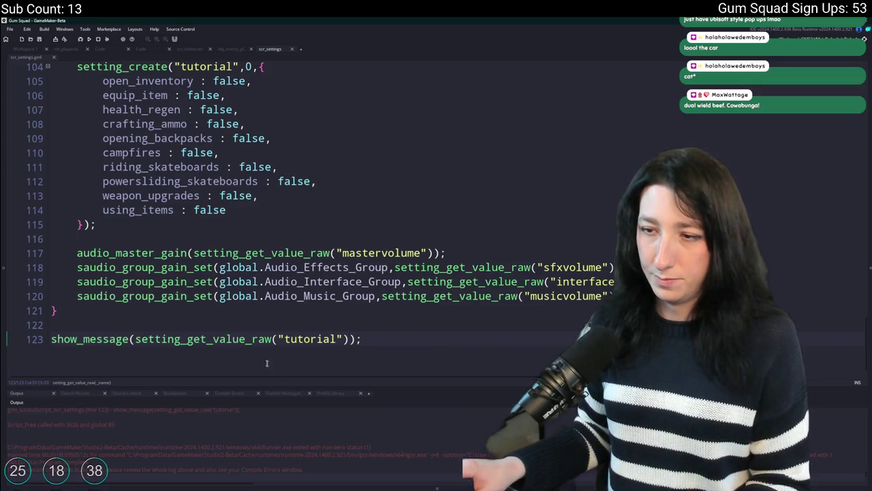
{"action": "key", "text": "BackSpace"}
{"action": "key", "text": "BackSpace"}
{"action": "key", "text": "BackSpace"}
{"action": "scroll", "coordinate": [154, 165], "scroll_direction": "up", "scroll_amount": 7}
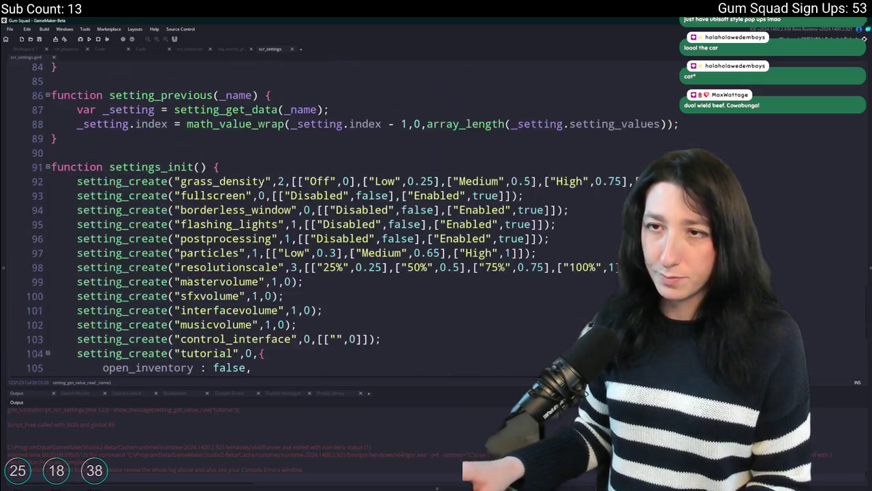
{"action": "type", "text": "value_r"}
{"action": "scroll", "coordinate": [163, 239], "scroll_direction": "down", "scroll_amount": 7}
{"action": "key", "text": "Return"}
{"action": "key", "text": "Delete"}
{"action": "key", "text": "BackSpace"}
{"action": "key", "text": "BackSpace"}
{"action": "key", "text": "BackSpace"}
{"action": "type", "text": "data"}
Add a [ after the struct's closing brace and a settings_init call after the function
{"action": "left_click", "coordinate": [57, 310]}
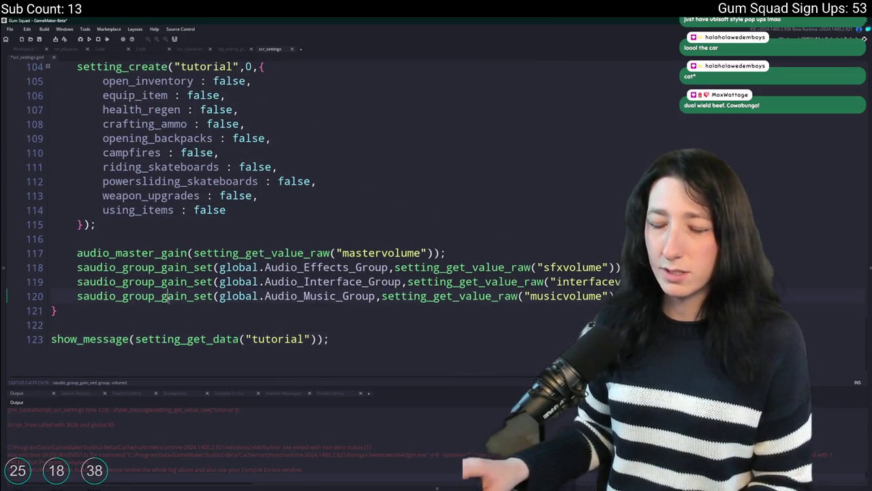
{"action": "left_click", "coordinate": [83, 224]}
{"action": "type", "text": "["}
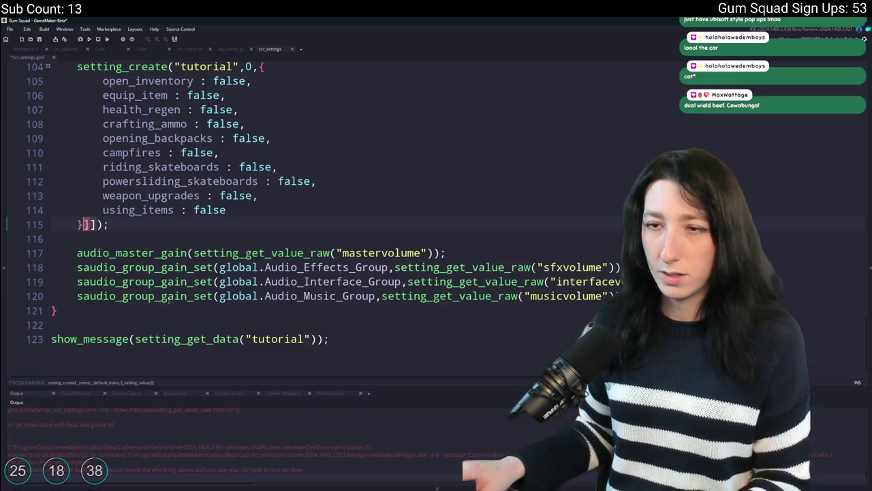
{"action": "left_click", "coordinate": [81, 310]}
{"action": "key", "text": "Return"}
{"action": "key", "text": "Return"}
{"action": "type", "text": "settings_init();"}
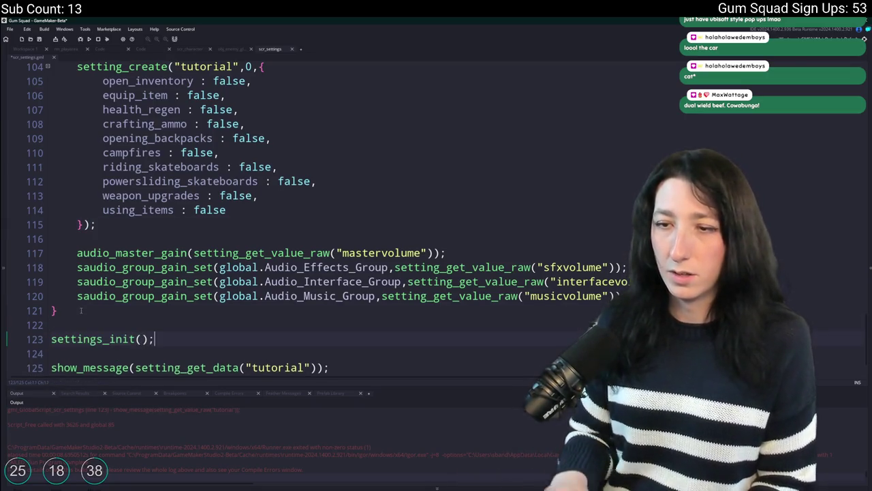
{"action": "scroll", "coordinate": [80, 310], "scroll_direction": "down", "scroll_amount": 1}
Duplicate the show_message test line and make the copy call setting_get_value_raw
{"action": "left_click", "coordinate": [344, 341]}
{"action": "key", "text": "ctrl+d"}
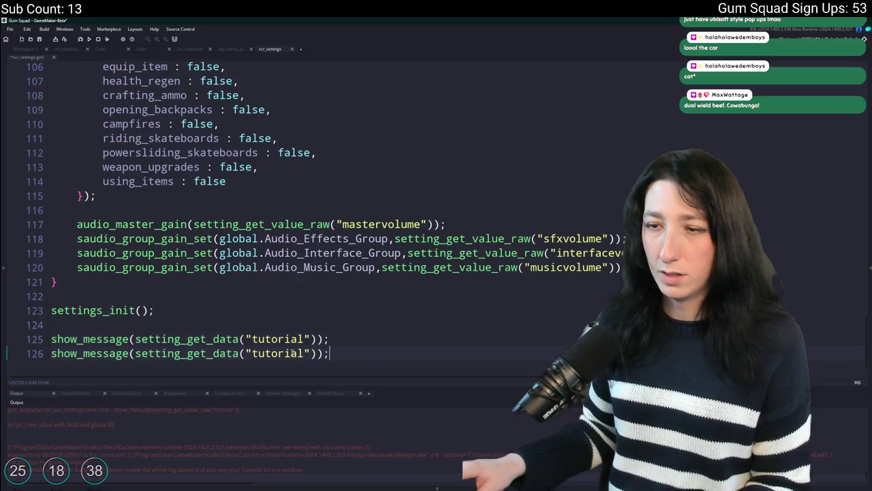
{"action": "double_click", "coordinate": [225, 353]}
{"action": "type", "text": "raw"}
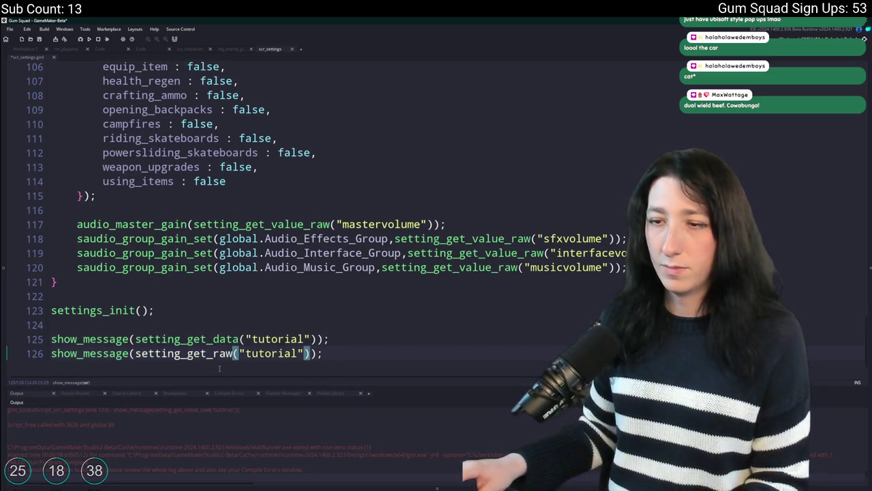
{"action": "type", "text": "_value"}
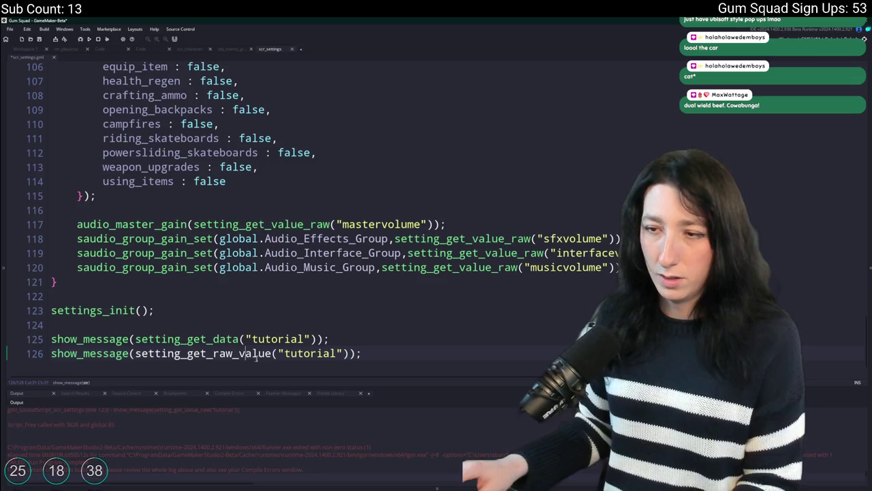
{"action": "left_click_drag", "start_coordinate": [274, 353], "coordinate": [219, 353]}
{"action": "key", "text": "BackSpace"}
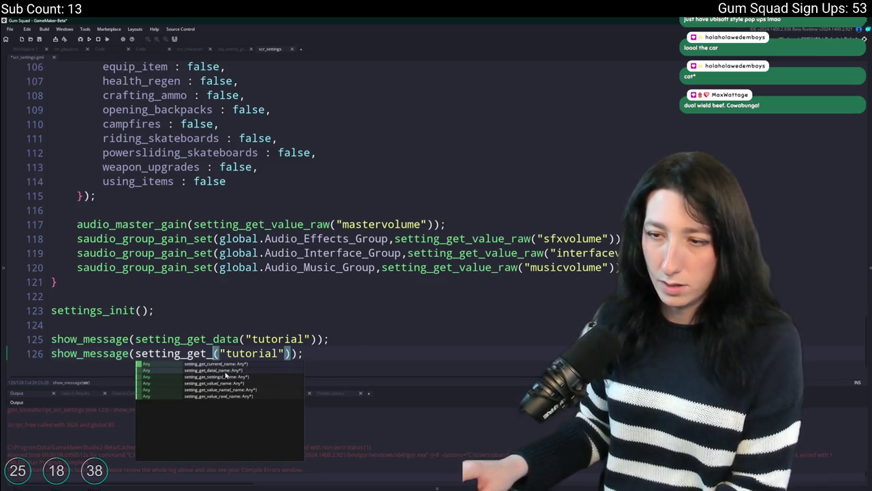
{"action": "left_click", "coordinate": [218, 389]}
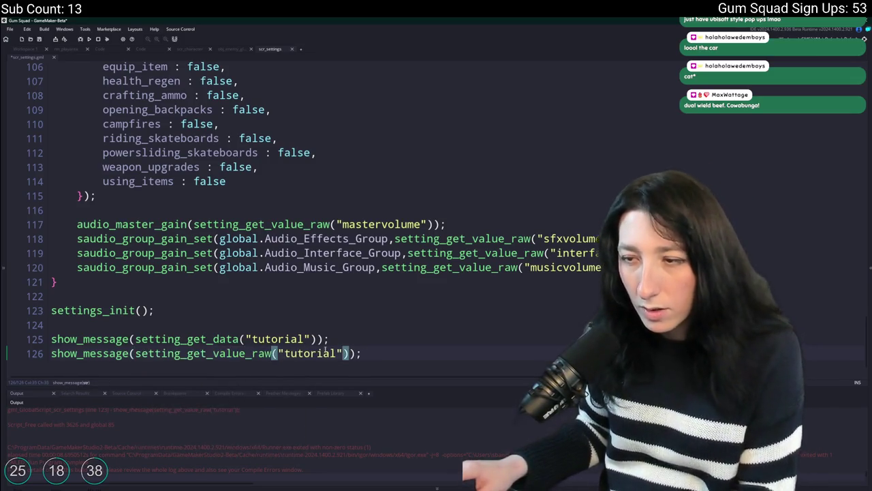
Run the game, abort the code error, and delete both show_message test lines
{"action": "key", "text": "F5"}
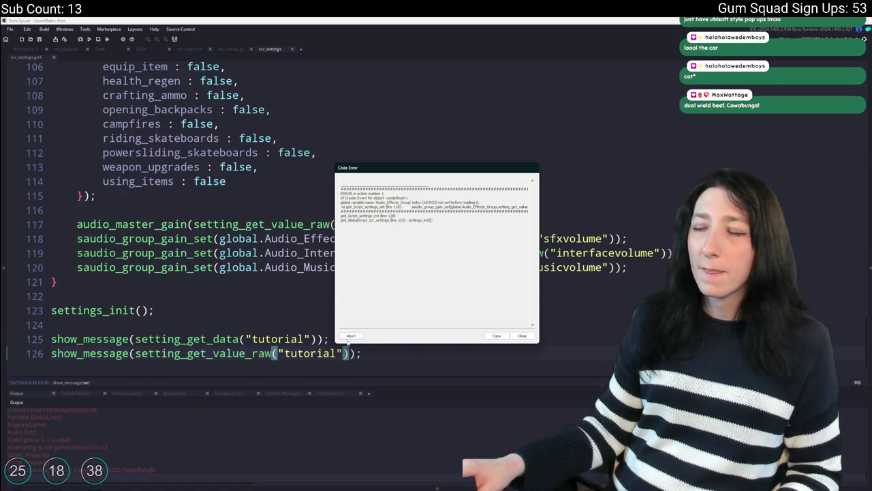
{"action": "left_click", "coordinate": [351, 335]}
{"action": "mouse_move", "coordinate": [361, 353]}
{"action": "left_mouse_down"}
{"action": "mouse_move", "coordinate": [51, 339]}
{"action": "mouse_move", "coordinate": [33, 347]}
{"action": "left_mouse_up"}
{"action": "key", "text": "ctrl+c"}
{"action": "key", "text": "BackSpace"}
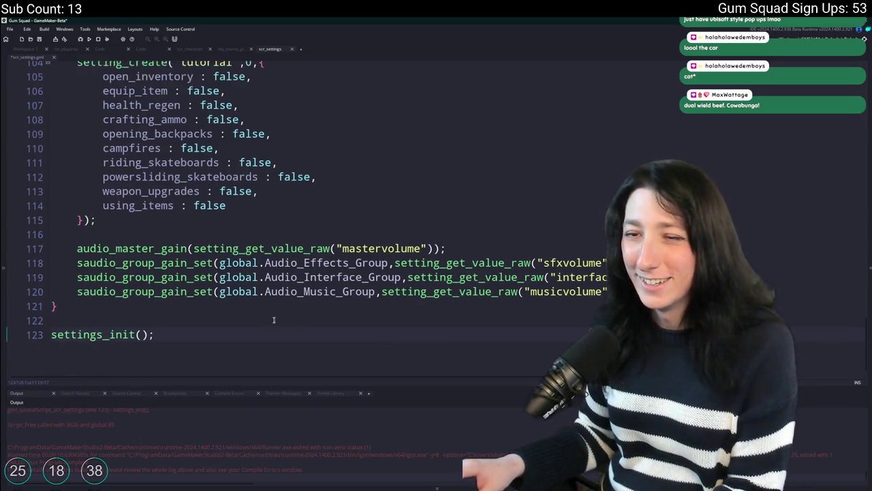
Search the project for settings_init and jump to its call on line 37
{"action": "scroll", "coordinate": [242, 297], "scroll_direction": "up", "scroll_amount": 5}
{"action": "scroll", "coordinate": [242, 297], "scroll_direction": "up", "scroll_amount": 2}
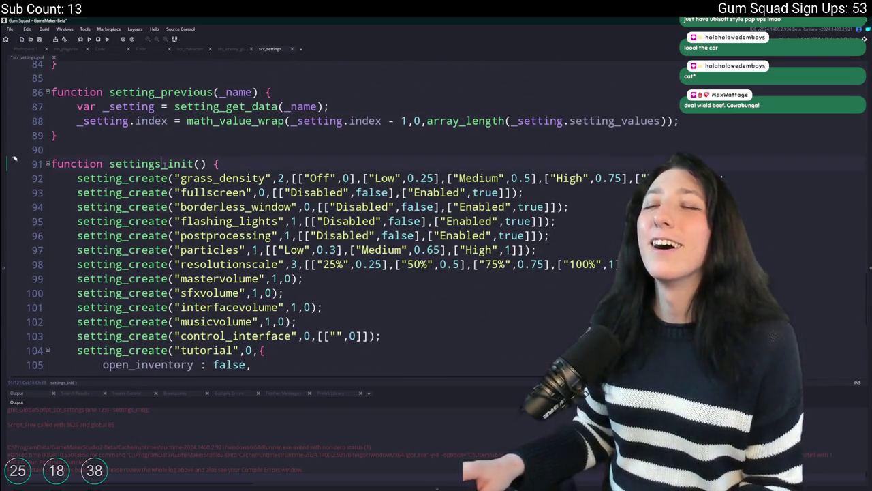
{"action": "key", "text": "ctrl+shift+f"}
{"action": "left_click", "coordinate": [178, 108]}
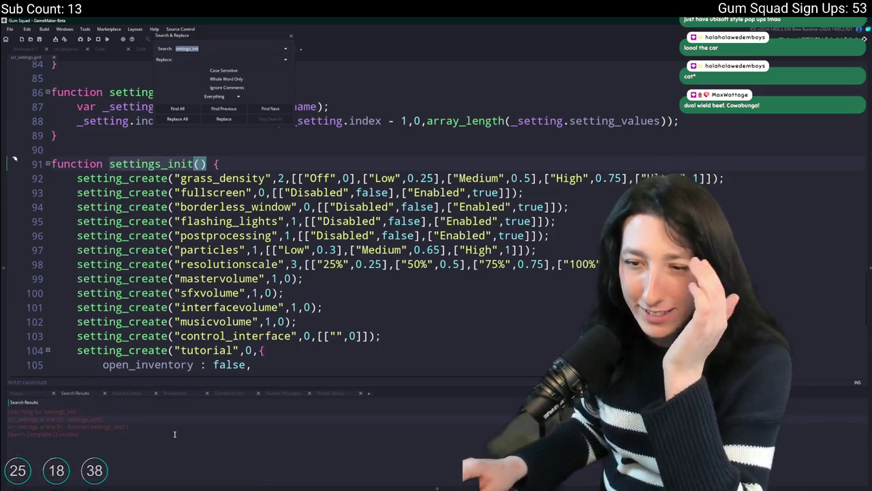
{"action": "double_click", "coordinate": [154, 418]}
{"action": "scroll", "coordinate": [262, 211], "scroll_direction": "up", "scroll_amount": 3}
Paste the two tutorial show_message lines after settings_save(), indent them, and run the game
{"action": "left_click", "coordinate": [262, 211]}
{"action": "key", "text": "Return"}
{"action": "key", "text": "Return"}
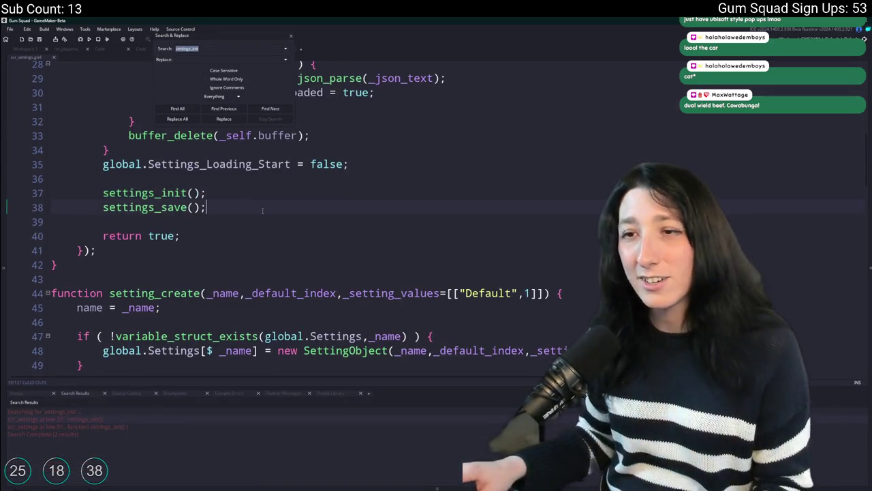
{"action": "key", "text": "ctrl+v"}
{"action": "key", "text": "Tab"}
{"action": "key", "text": "Tab"}
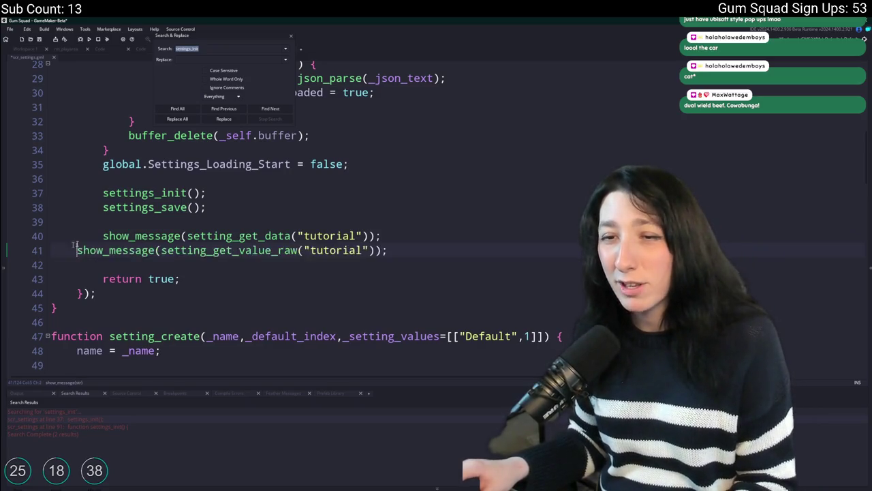
{"action": "key", "text": "F5"}
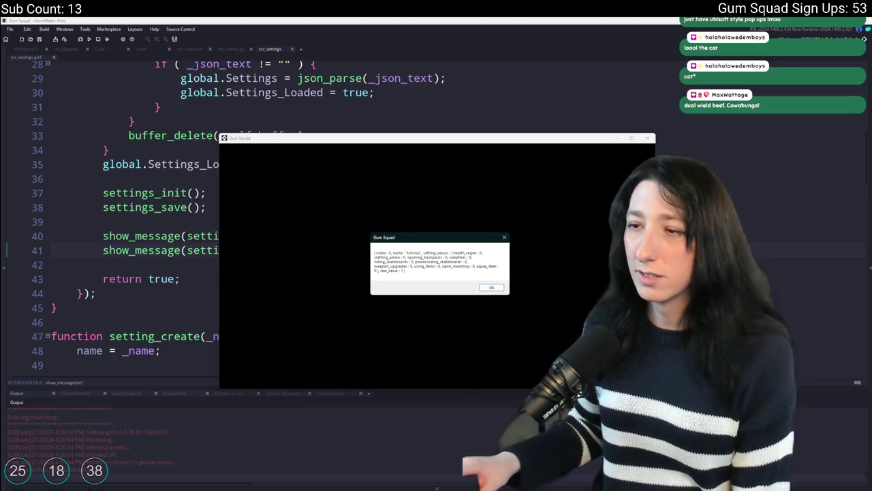
Switch the test message to setting_get_settings, drop the setting_get_data line, and rerun the game
{"action": "left_click", "coordinate": [492, 289]}
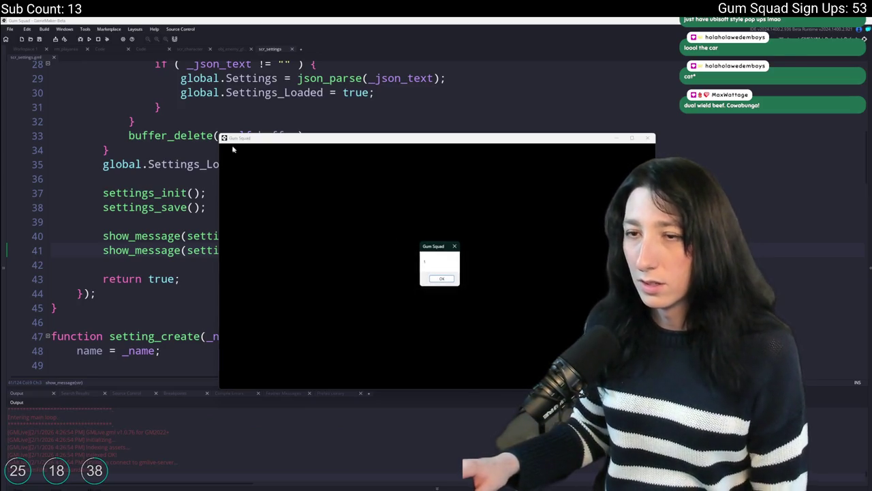
{"action": "left_click", "coordinate": [107, 41]}
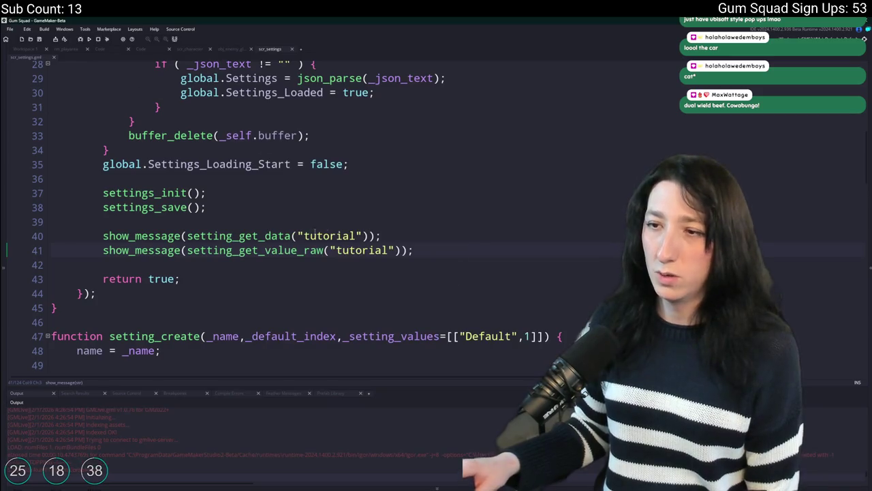
{"action": "left_click", "coordinate": [270, 250]}
{"action": "key", "text": "ctrl+Delete"}
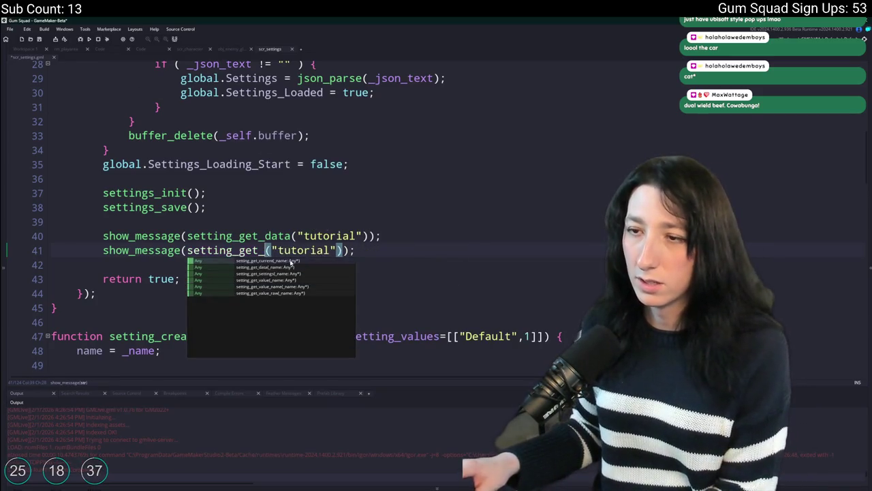
{"action": "left_click", "coordinate": [291, 274]}
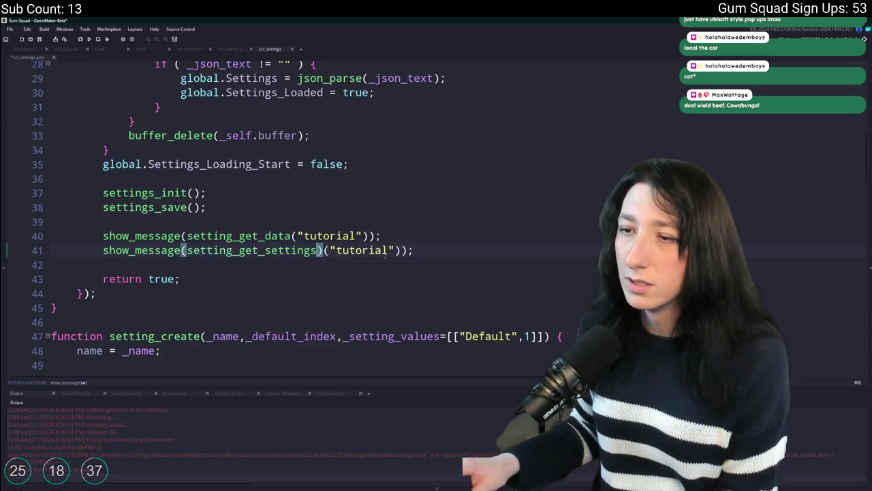
{"action": "left_click", "coordinate": [418, 239]}
{"action": "left_click_drag", "start_coordinate": [391, 233], "coordinate": [397, 223]}
{"action": "key", "text": "BackSpace"}
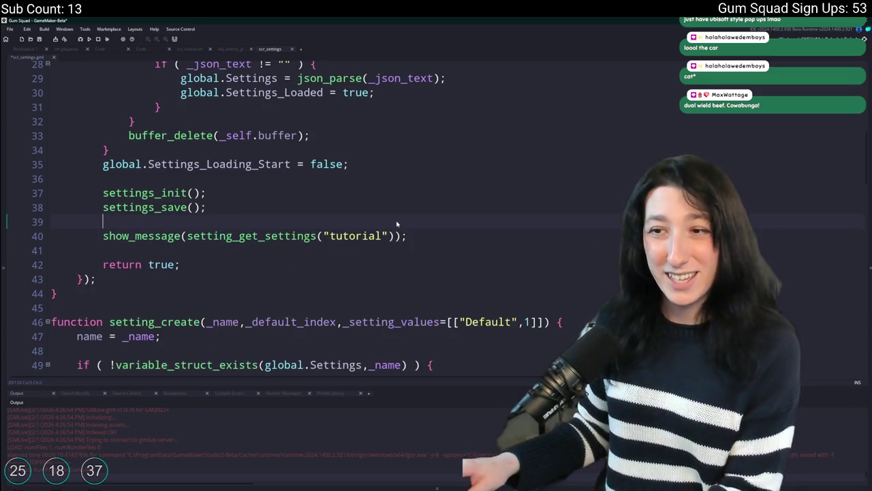
{"action": "key", "text": "F5"}
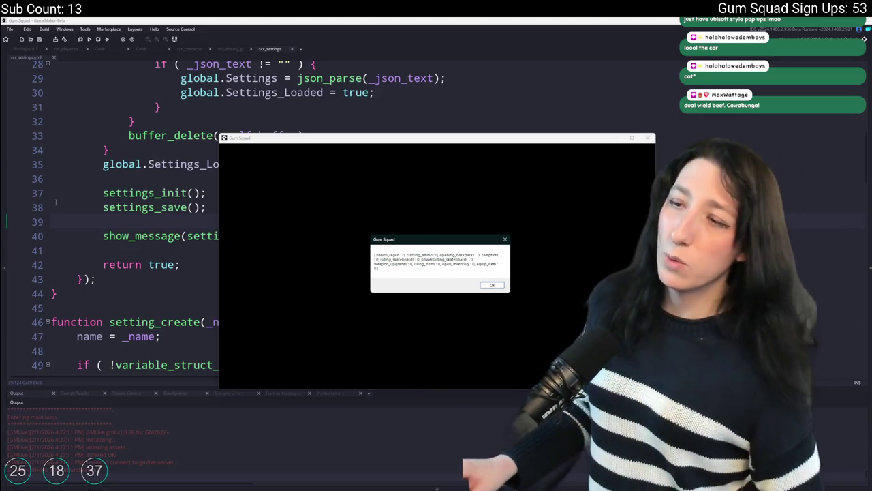
Close the game and delete the leftover show_message line so settings_save() precedes return true
{"action": "left_click", "coordinate": [98, 40]}
{"action": "mouse_move", "coordinate": [406, 235]}
{"action": "left_mouse_down"}
{"action": "mouse_move", "coordinate": [109, 236]}
{"action": "mouse_move", "coordinate": [454, 207]}
{"action": "left_mouse_up"}
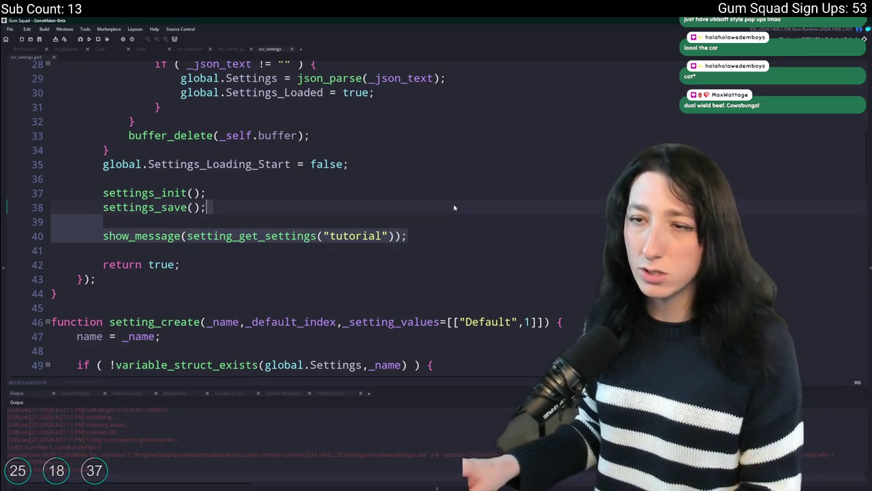
{"action": "key", "text": "Delete"}
{"action": "scroll", "coordinate": [264, 198], "scroll_direction": "down", "scroll_amount": 2}
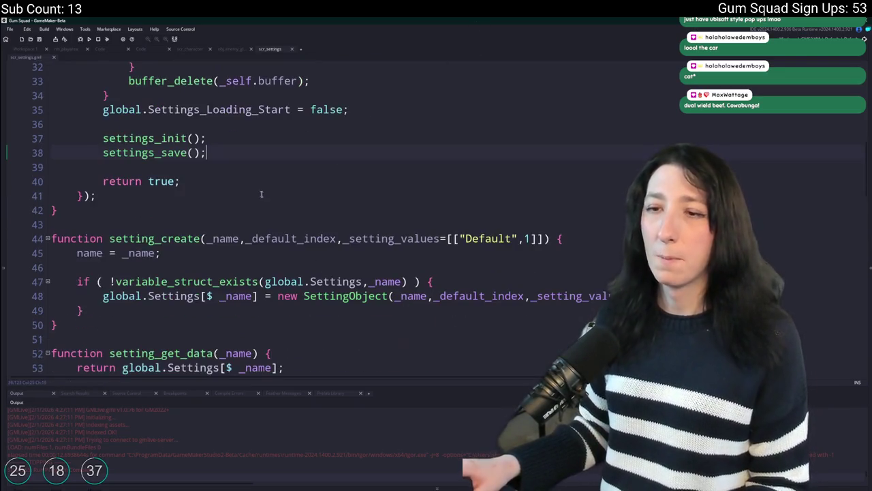
{"action": "left_click", "coordinate": [23, 50]}
{"action": "key", "text": "ctrl+t"}
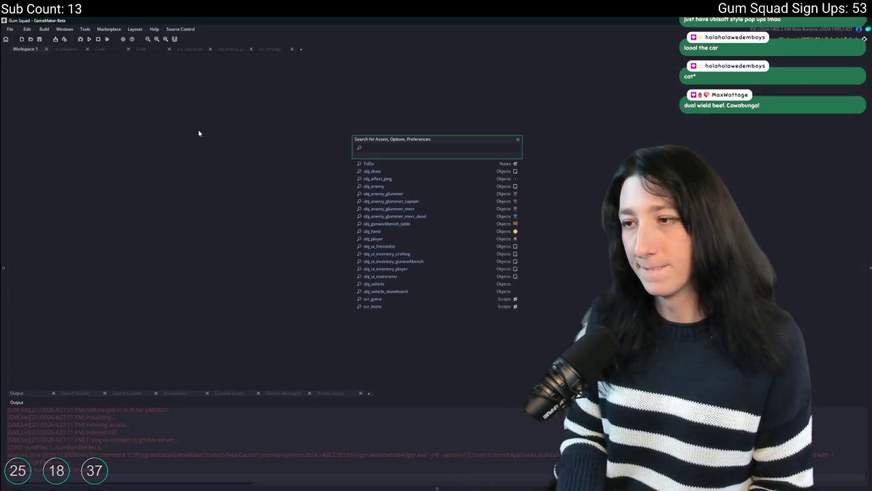
Open scr_settings and review the tutorial setting's open_inventory flag
{"action": "type", "text": "scr_settings"}
{"action": "key", "text": "Return"}
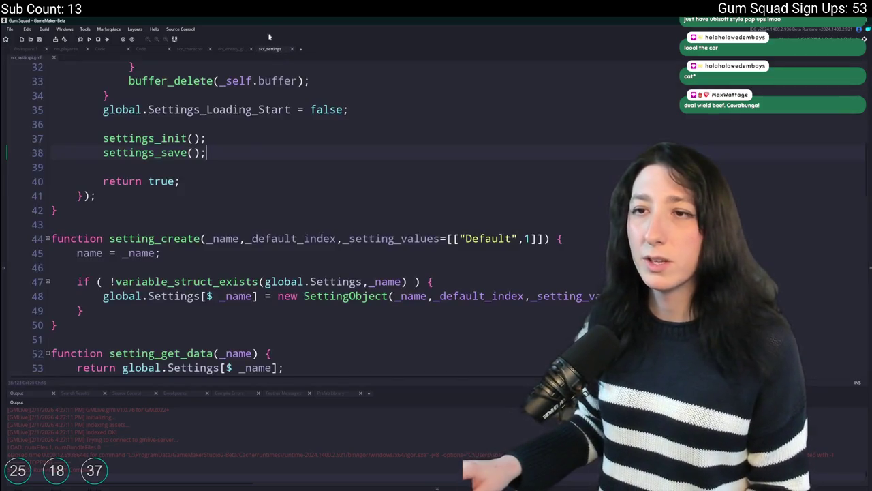
{"action": "scroll", "coordinate": [246, 180], "scroll_direction": "up", "scroll_amount": 6}
{"action": "scroll", "coordinate": [341, 205], "scroll_direction": "down", "scroll_amount": 20}
{"action": "left_click", "coordinate": [428, 176]}
{"action": "left_click", "coordinate": [404, 137]}
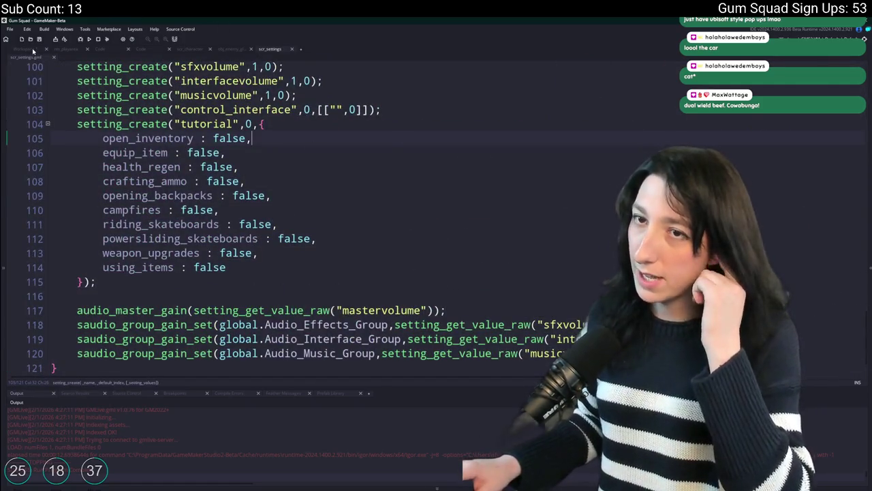
{"action": "left_click", "coordinate": [27, 49]}
Open the obj_ui object, expand its Create event code, and begin adding an event
{"action": "key", "text": "ctrl+t"}
{"action": "type", "text": "obj_ui"}
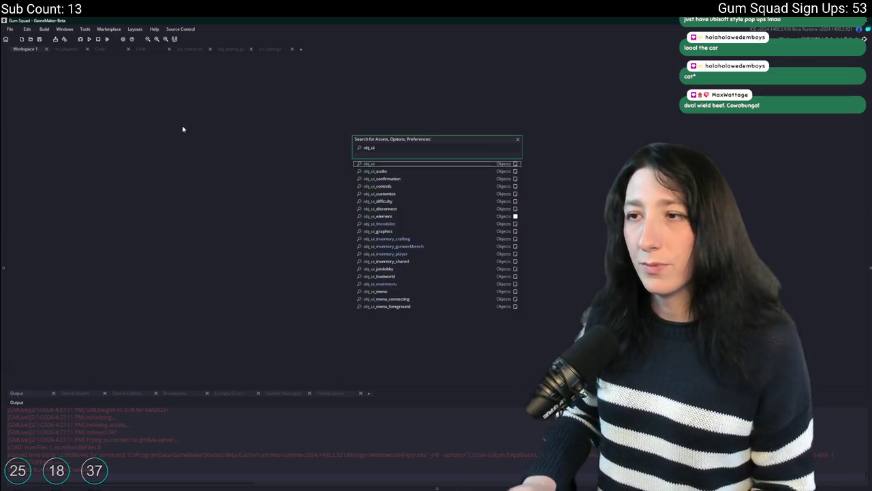
{"action": "key", "text": "Return"}
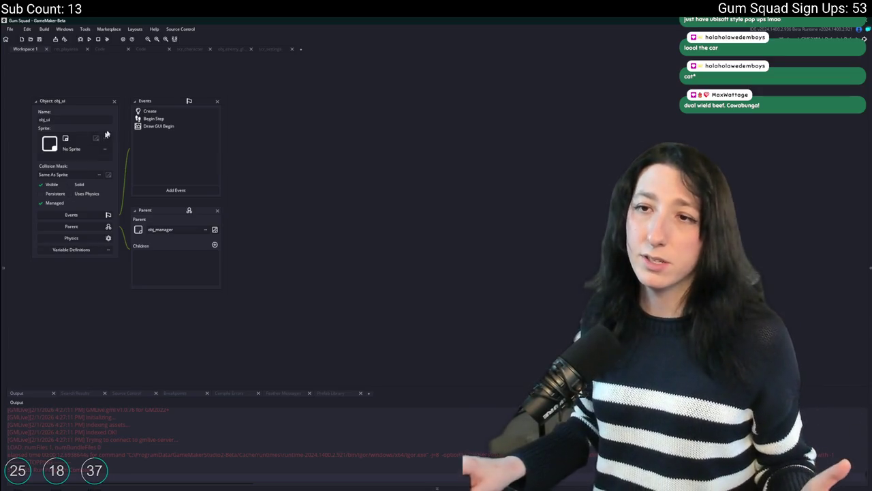
{"action": "left_click", "coordinate": [172, 110]}
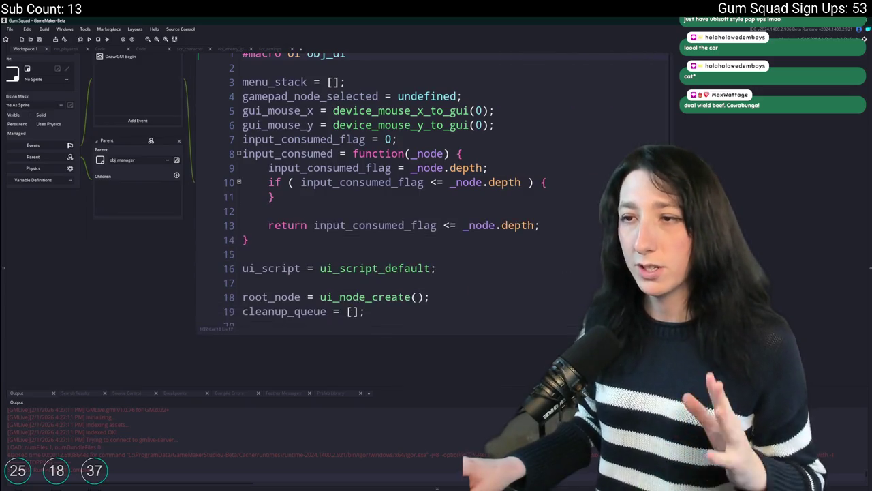
{"action": "left_click", "coordinate": [499, 266]}
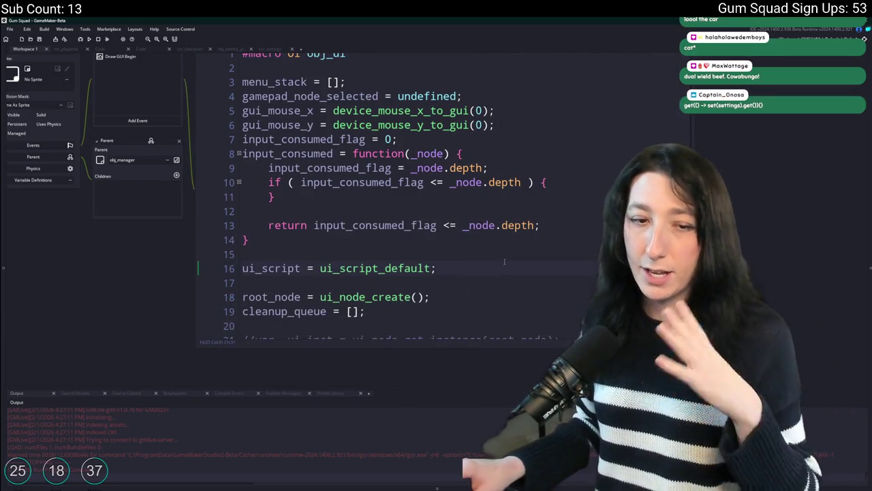
{"action": "scroll", "coordinate": [483, 213], "scroll_direction": "down", "scroll_amount": 2}
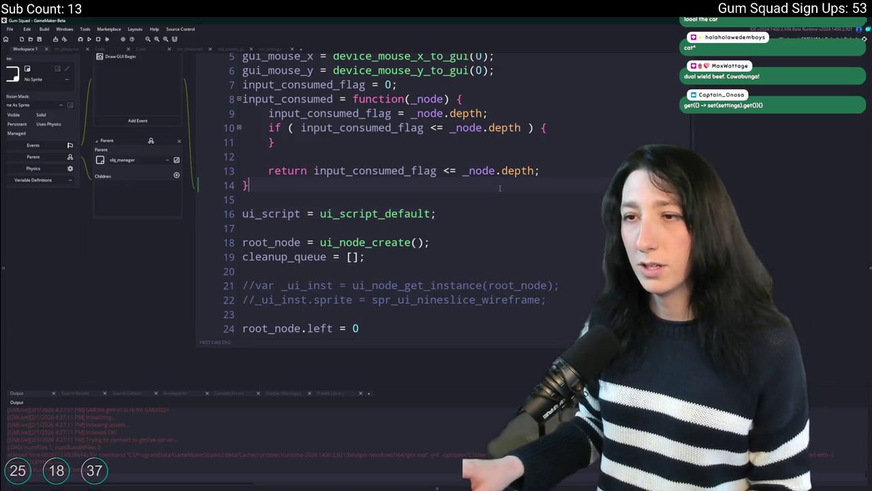
{"action": "scroll", "coordinate": [499, 188], "scroll_direction": "up", "scroll_amount": 1}
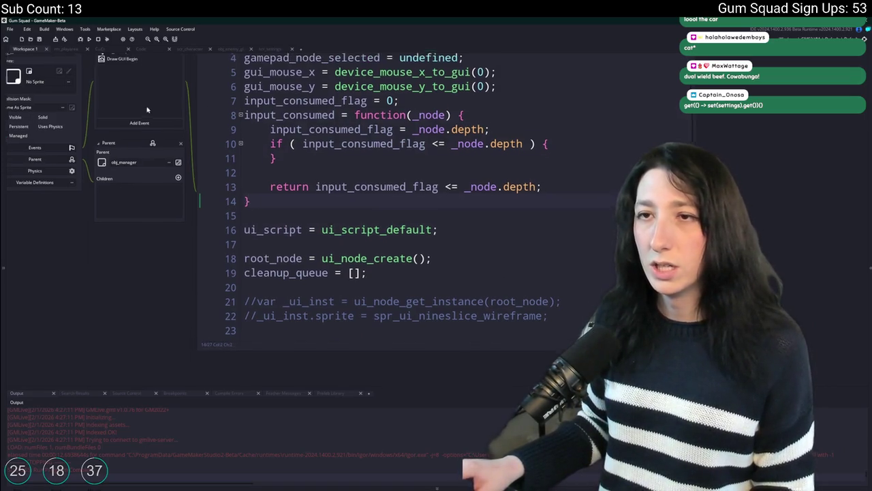
{"action": "left_click", "coordinate": [157, 150]}
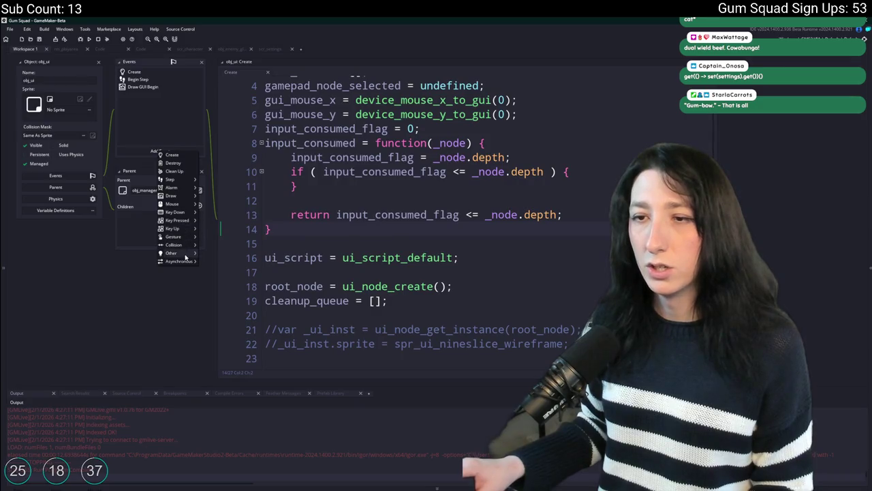
Add a Room Start event with the setting_get_settings call and declare tutorial_struct = {} in Create
{"action": "mouse_move", "coordinate": [186, 256]}
{"action": "left_click", "coordinate": [218, 294]}
{"action": "type", "text": "setting_get_settings(\"tutorial\")"}
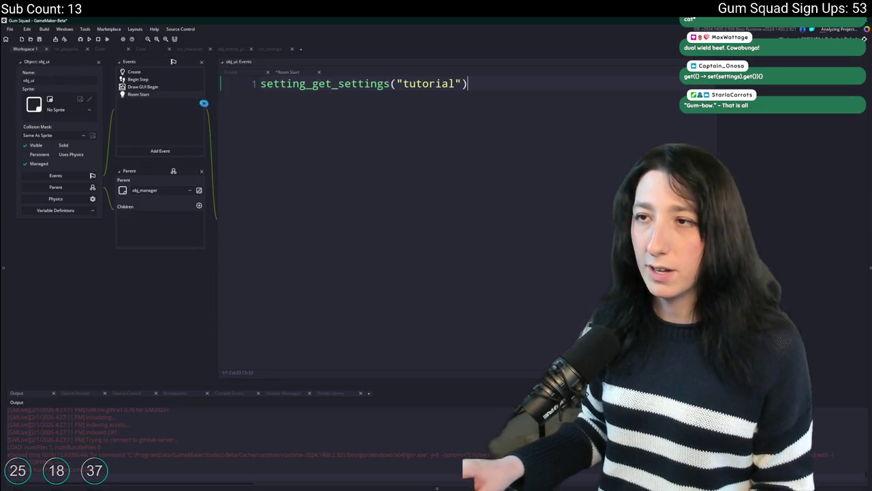
{"action": "left_click", "coordinate": [166, 71]}
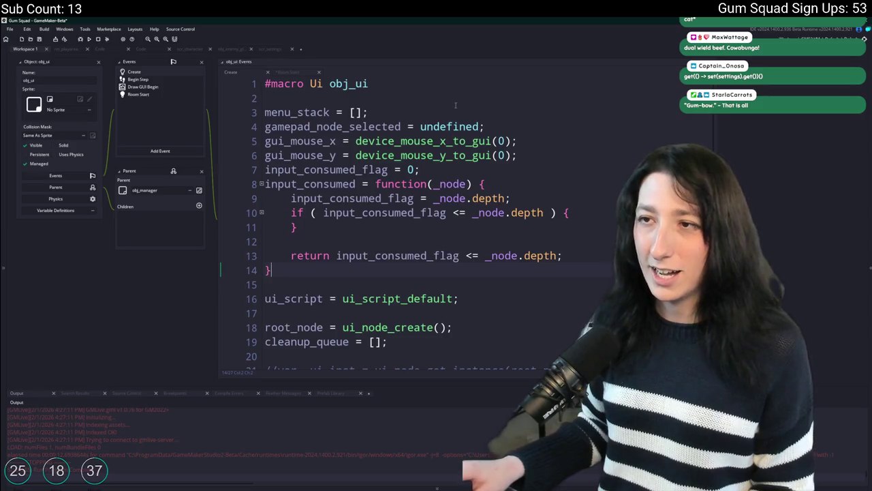
{"action": "left_click", "coordinate": [455, 105]}
{"action": "key", "text": "Return"}
{"action": "type", "text": "tutorial_struct = {}"}
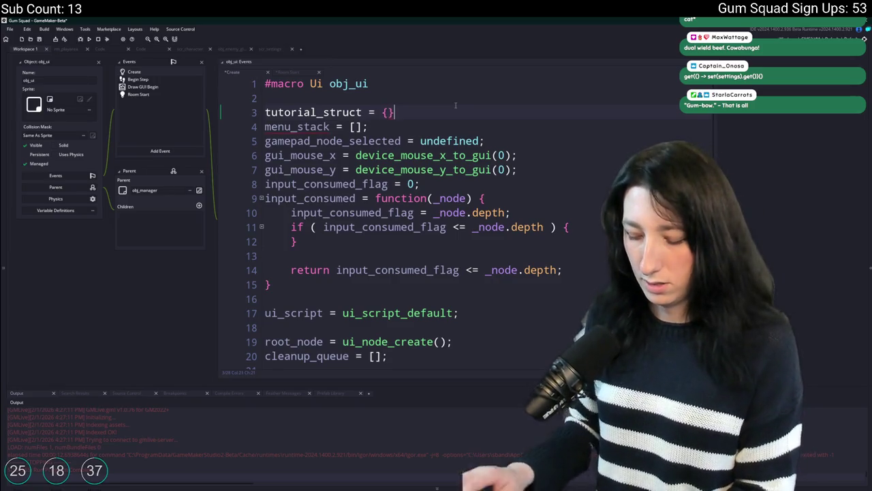
In Room Start, assign the setting_get_settings result to tutorial_struct and end it with a semicolon
{"action": "double_click", "coordinate": [331, 111]}
{"action": "key", "text": "ctrl+c"}
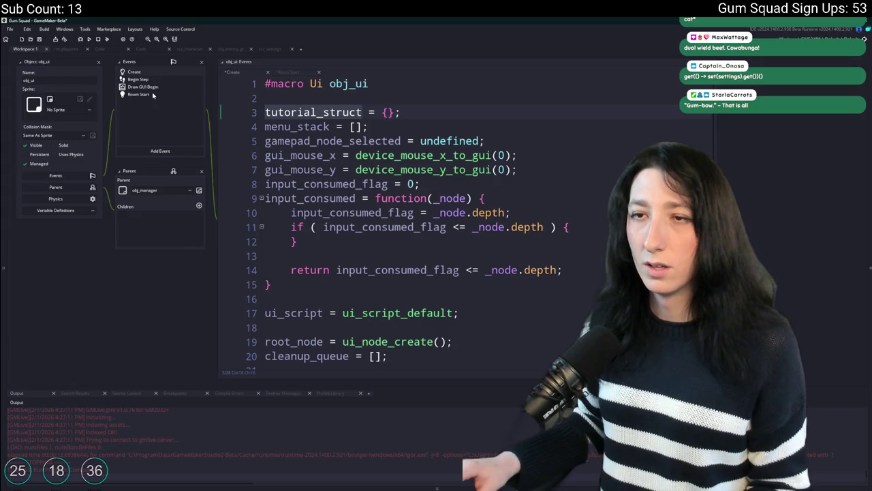
{"action": "left_click", "coordinate": [153, 95]}
{"action": "key", "text": "ctrl+v"}
{"action": "type", "text": "="}
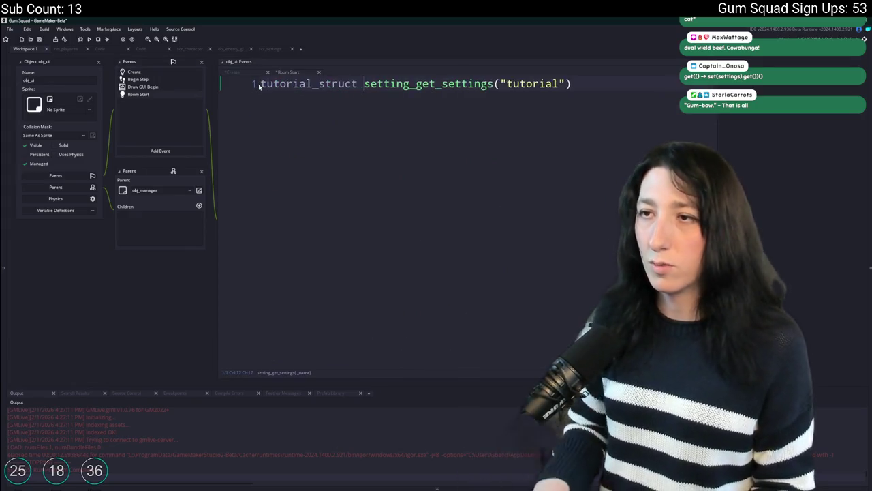
{"action": "double_click", "coordinate": [284, 84]}
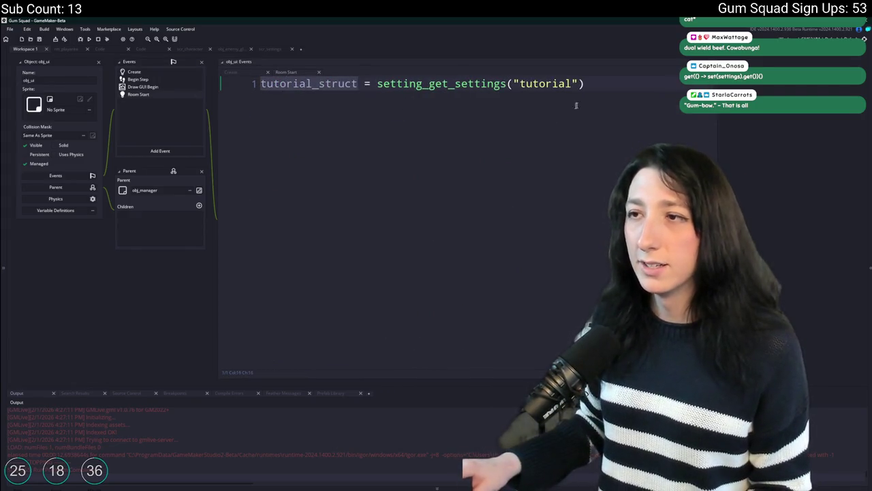
{"action": "left_click", "coordinate": [607, 88]}
{"action": "type", "text": ";"}
{"action": "double_click", "coordinate": [286, 84]}
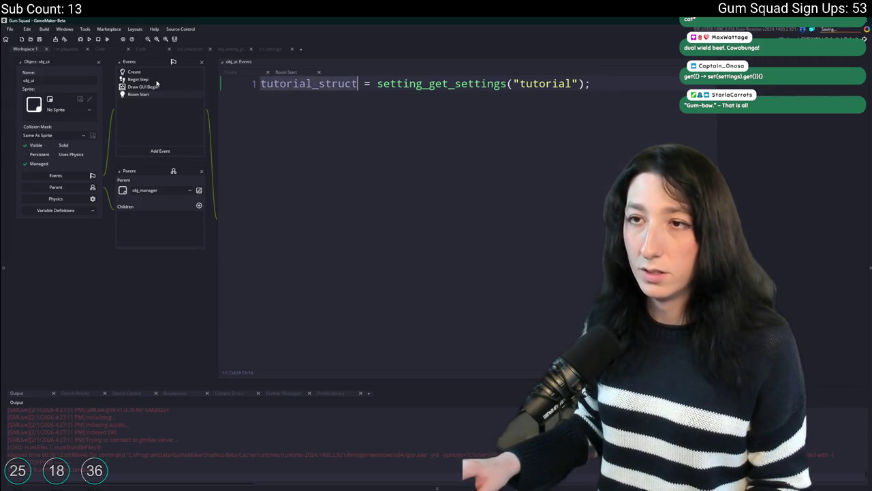
{"action": "left_click", "coordinate": [151, 74]}
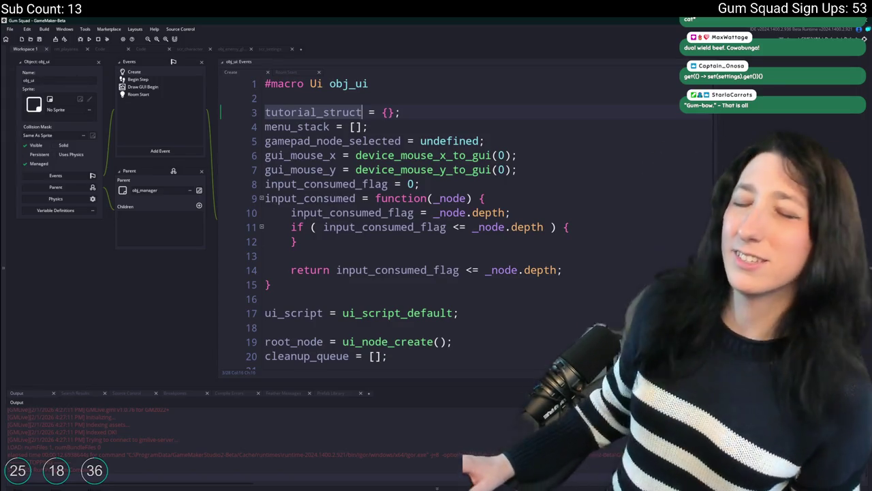
{"action": "left_click", "coordinate": [490, 110]}
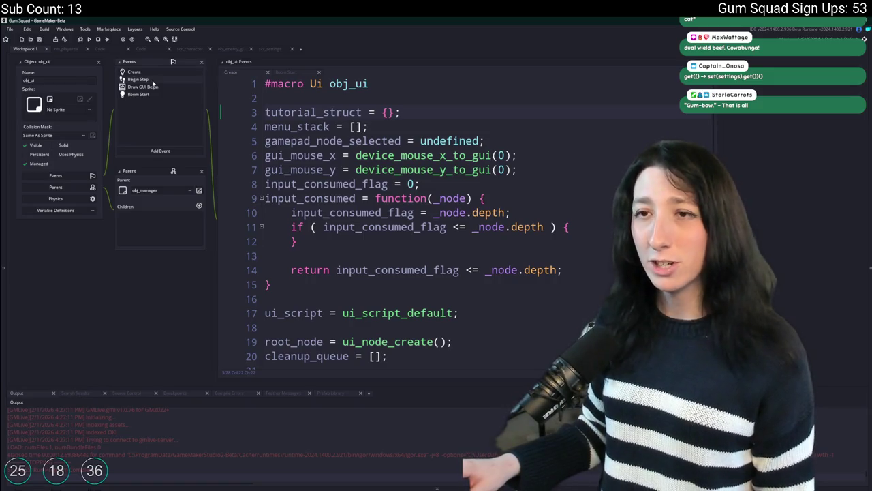
Browse the Draw GUI Begin code and its status-effects draw_sprite_ext loops
{"action": "left_click", "coordinate": [151, 87]}
{"action": "scroll", "coordinate": [409, 170], "scroll_direction": "down", "scroll_amount": 5}
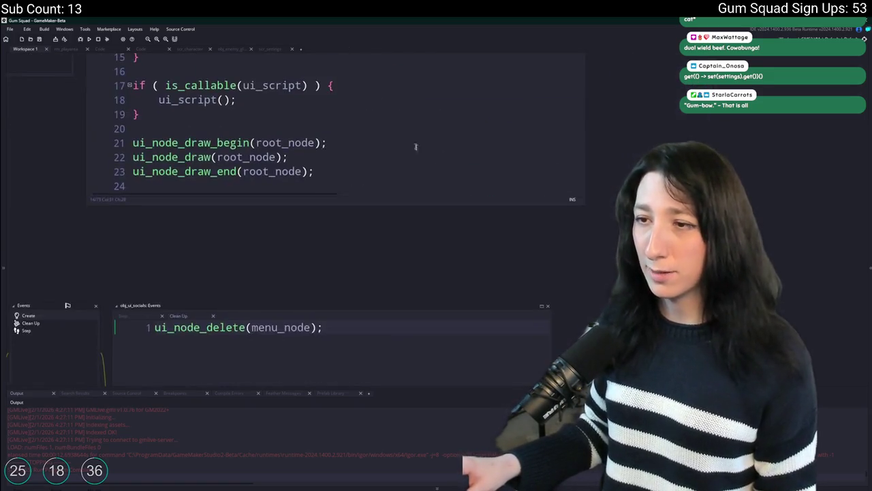
{"action": "scroll", "coordinate": [482, 230], "scroll_direction": "down", "scroll_amount": 8}
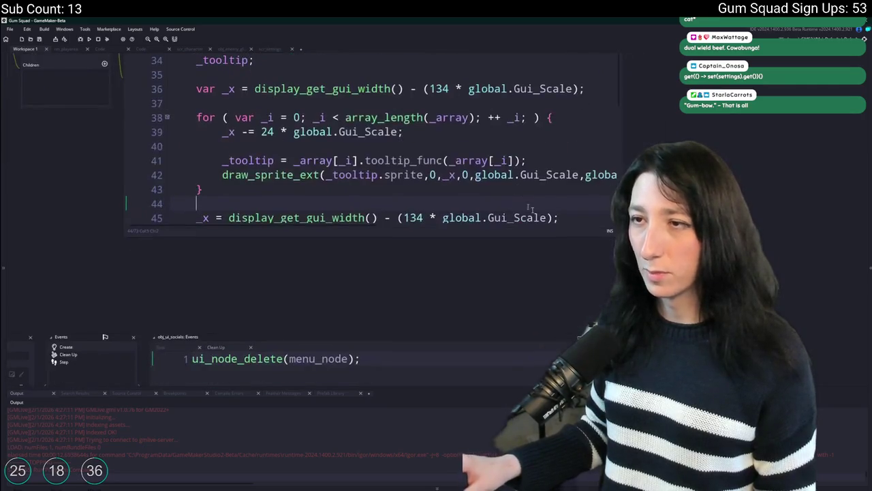
{"action": "key", "text": "alt+Return"}
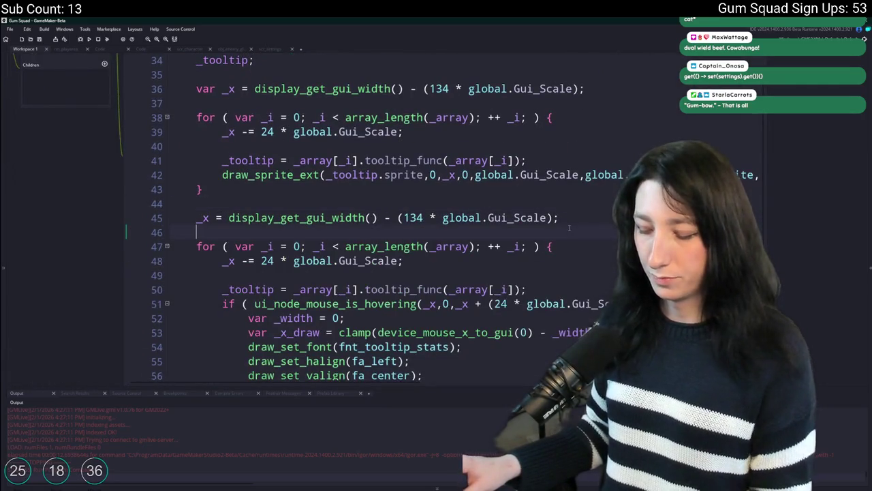
{"action": "key", "text": "alt+Return"}
{"action": "left_click", "coordinate": [496, 268]}
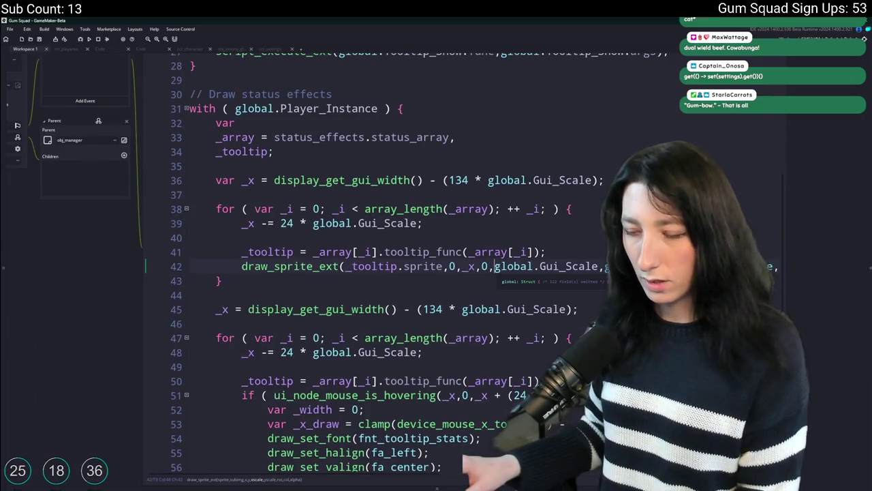
{"action": "scroll", "coordinate": [373, 189], "scroll_direction": "down", "scroll_amount": 2}
{"action": "scroll", "coordinate": [326, 345], "scroll_direction": "down", "scroll_amount": 2}
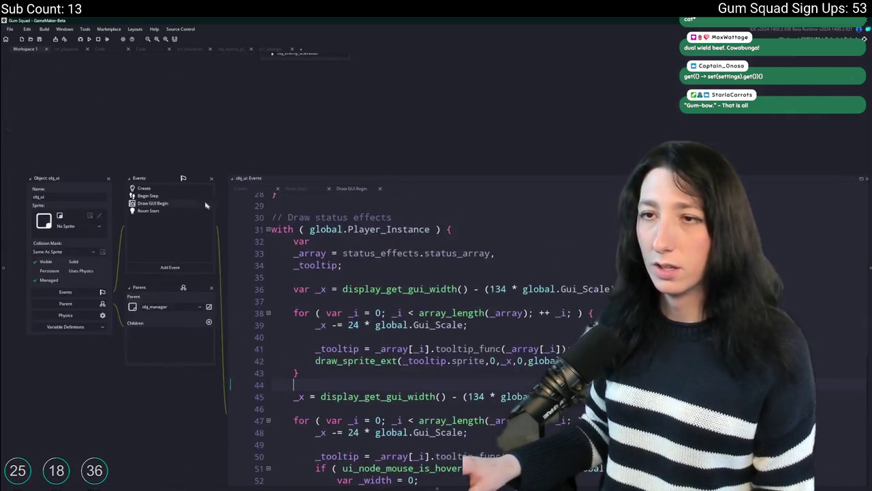
Start a tutorial variable line in Create, then erase it, leaving Create unchanged
{"action": "left_click", "coordinate": [167, 188]}
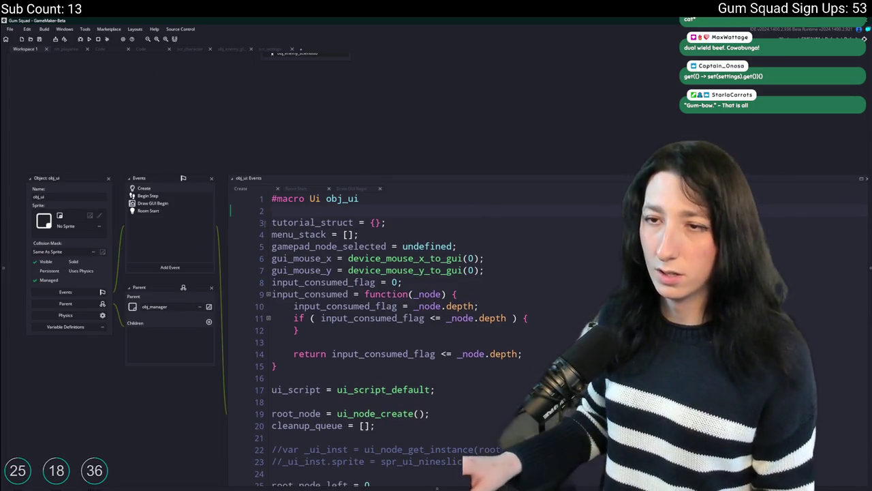
{"action": "key", "text": "Return"}
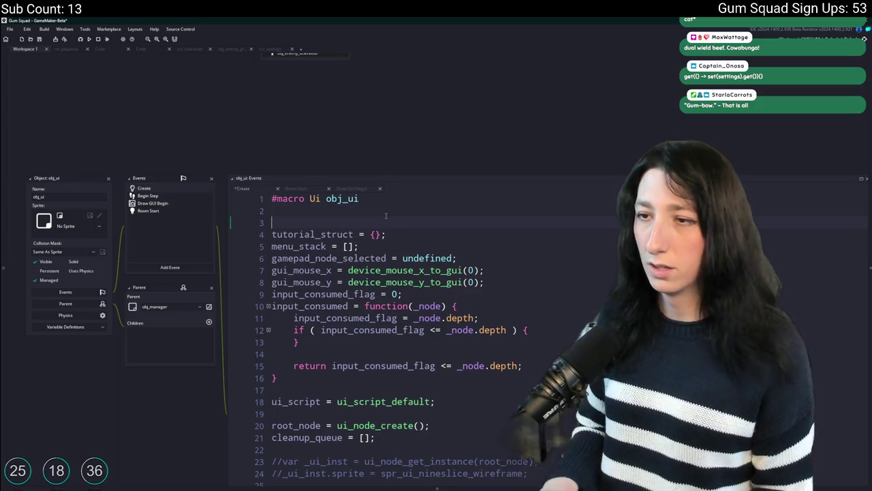
{"action": "type", "text": "tutorialk"}
{"action": "key", "text": "BackSpace"}
{"action": "type", "text": "_messagek"}
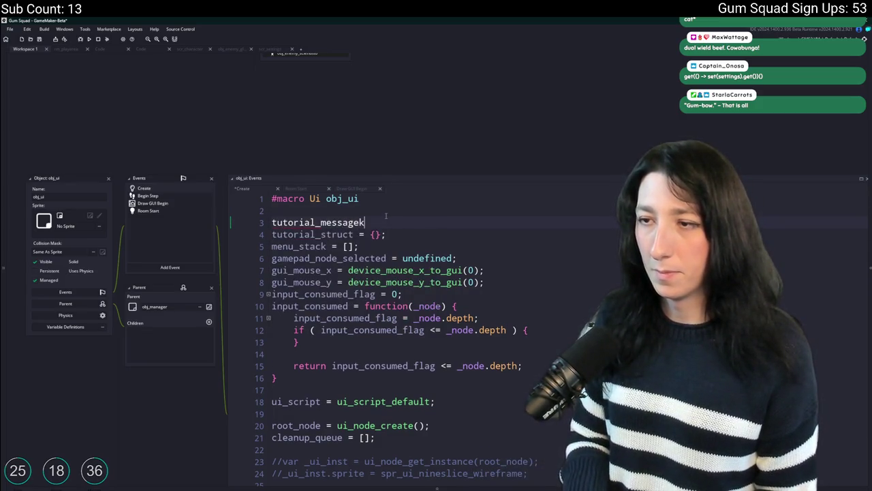
{"action": "key", "text": "ctrl+BackSpace"}
{"action": "type", "text": "_show"}
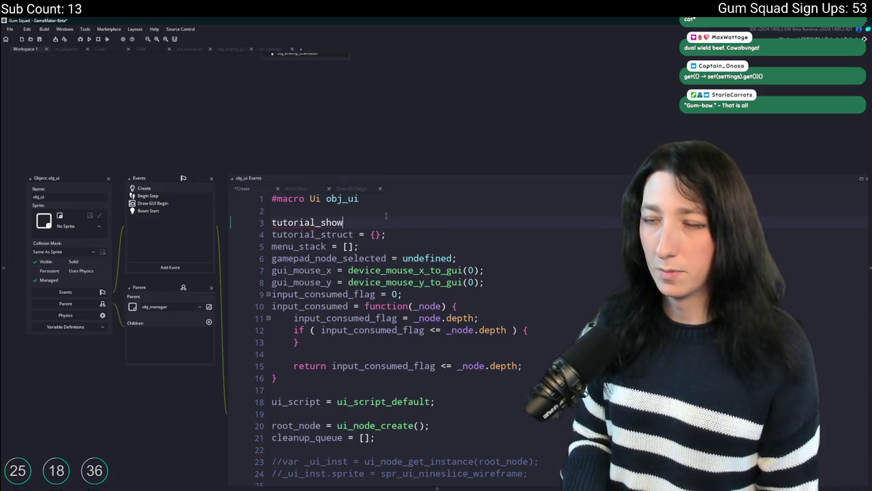
{"action": "key", "text": "ctrl+BackSpace"}
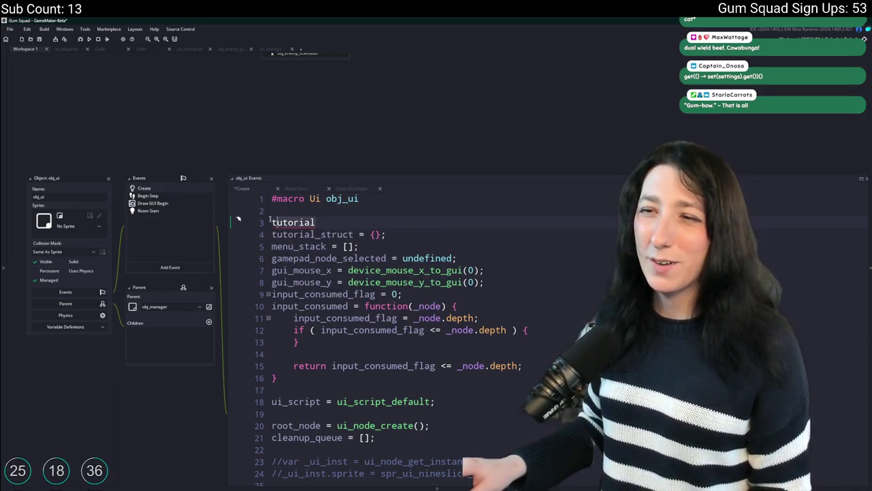
{"action": "key", "text": "ctrl+BackSpace"}
{"action": "key", "text": "BackSpace"}
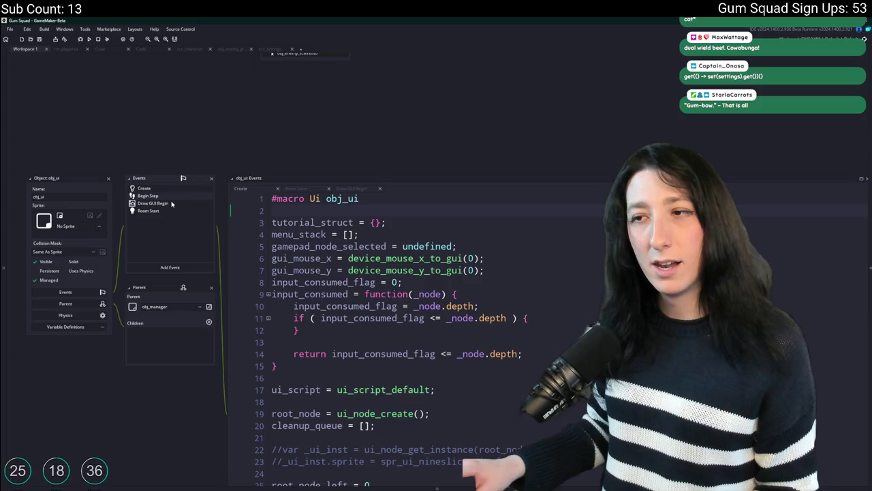
{"action": "left_click", "coordinate": [171, 203]}
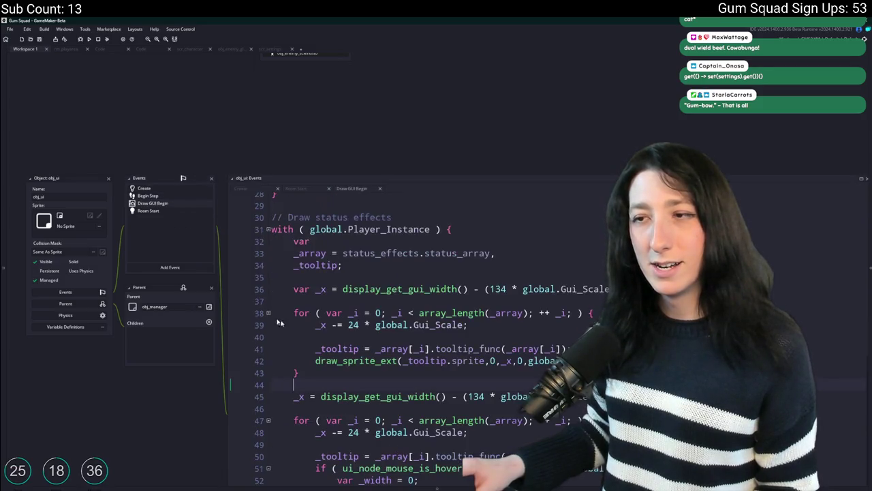
{"action": "scroll", "coordinate": [385, 395], "scroll_direction": "down", "scroll_amount": 10}
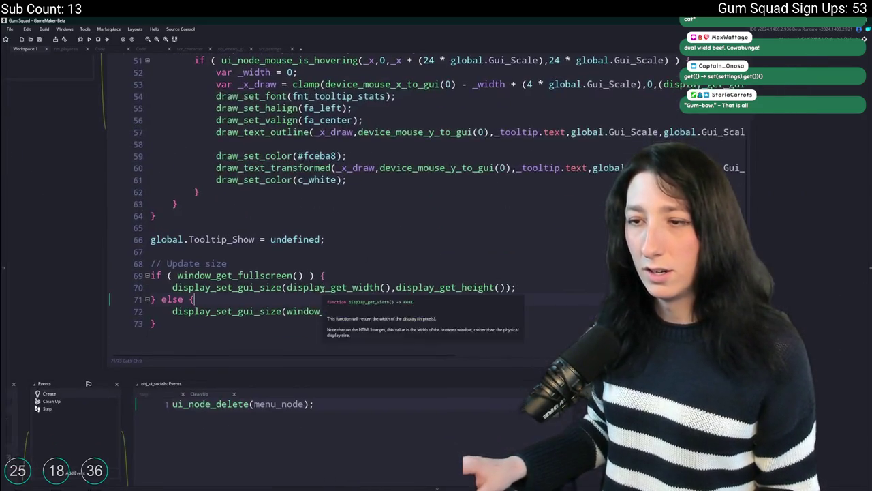
{"action": "scroll", "coordinate": [379, 236], "scroll_direction": "up", "scroll_amount": 2}
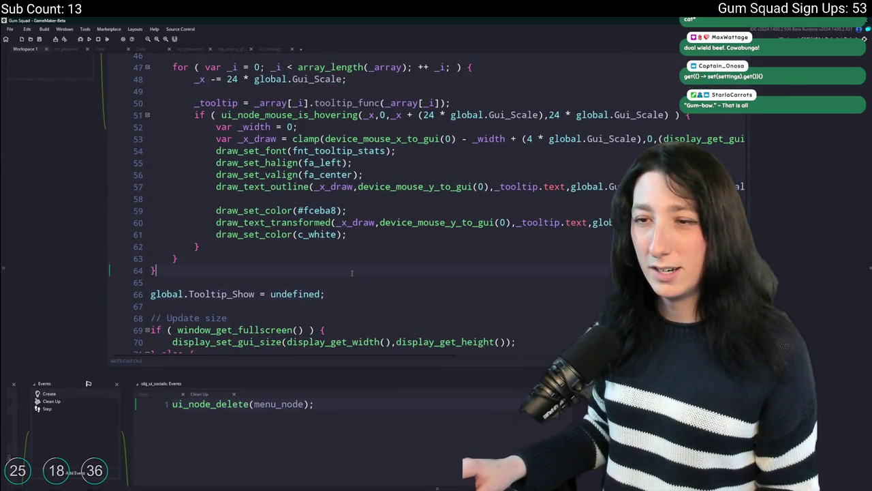
{"action": "scroll", "coordinate": [352, 273], "scroll_direction": "down", "scroll_amount": 2}
{"action": "scroll", "coordinate": [284, 276], "scroll_direction": "up", "scroll_amount": 2}
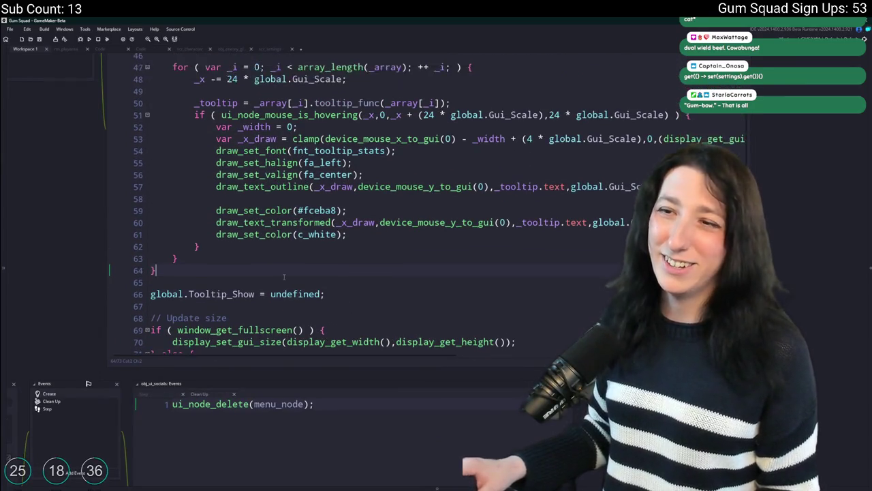
{"action": "scroll", "coordinate": [284, 276], "scroll_direction": "down", "scroll_amount": 1}
{"action": "scroll", "coordinate": [182, 88], "scroll_direction": "up", "scroll_amount": 5}
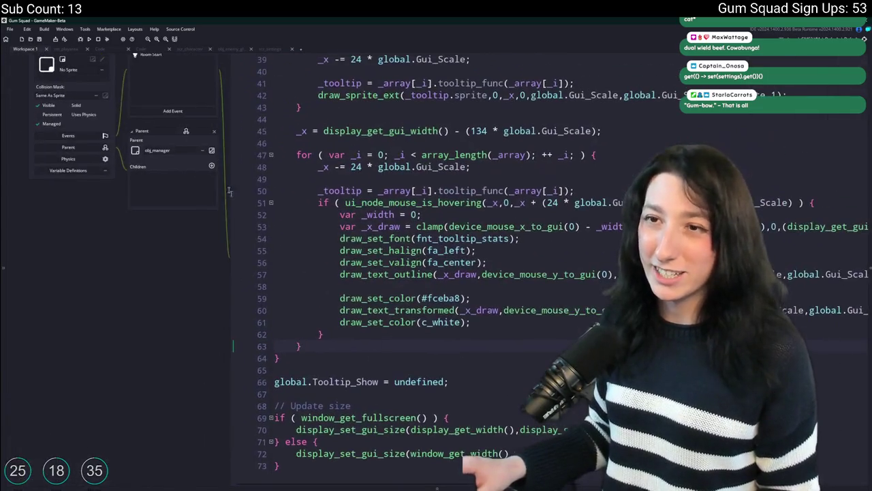
{"action": "scroll", "coordinate": [325, 198], "scroll_direction": "down", "scroll_amount": 2}
{"action": "left_click", "coordinate": [325, 198]}
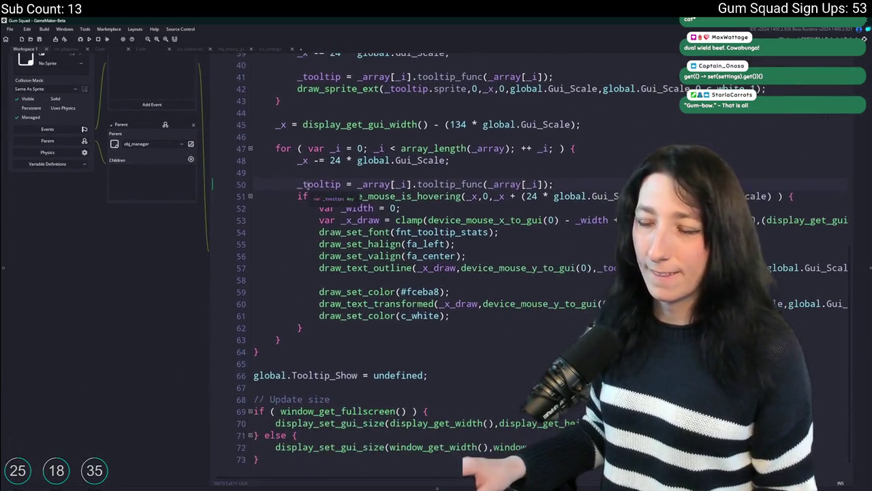
{"action": "scroll", "coordinate": [325, 198], "scroll_direction": "up", "scroll_amount": 1}
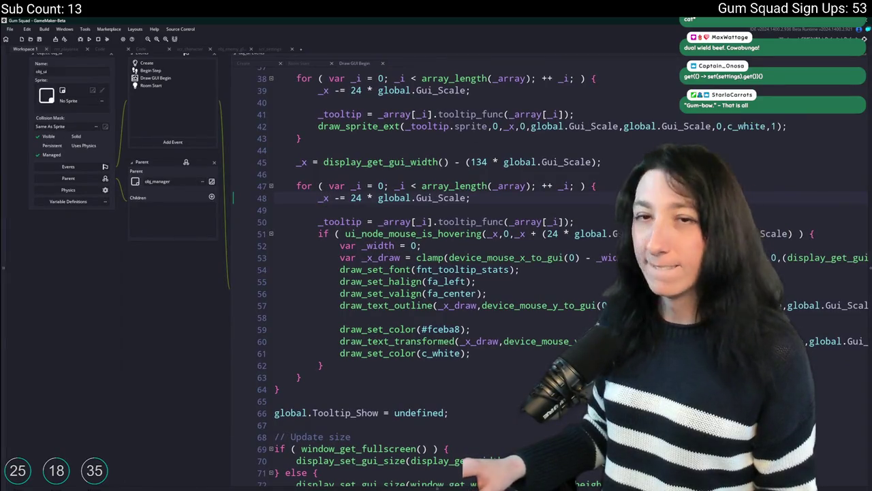
{"action": "scroll", "coordinate": [456, 179], "scroll_direction": "down", "scroll_amount": 5}
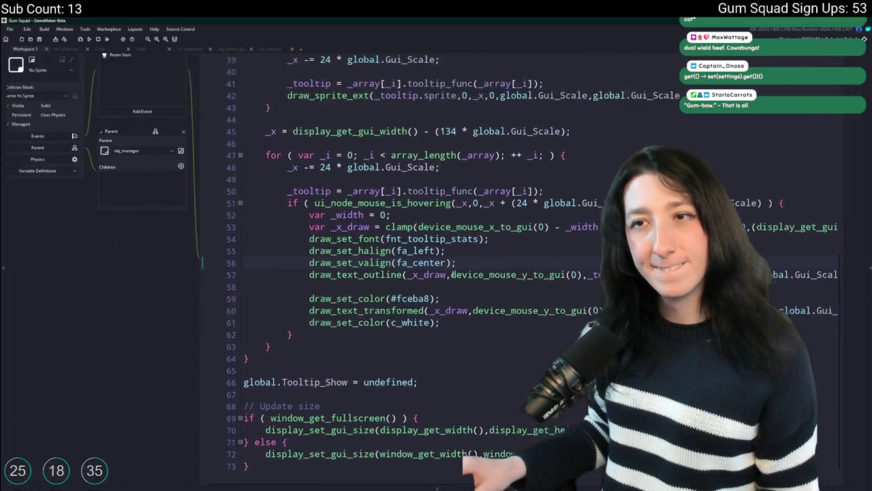
{"action": "left_click", "coordinate": [456, 179]}
{"action": "scroll", "coordinate": [470, 60], "scroll_direction": "down", "scroll_amount": 1}
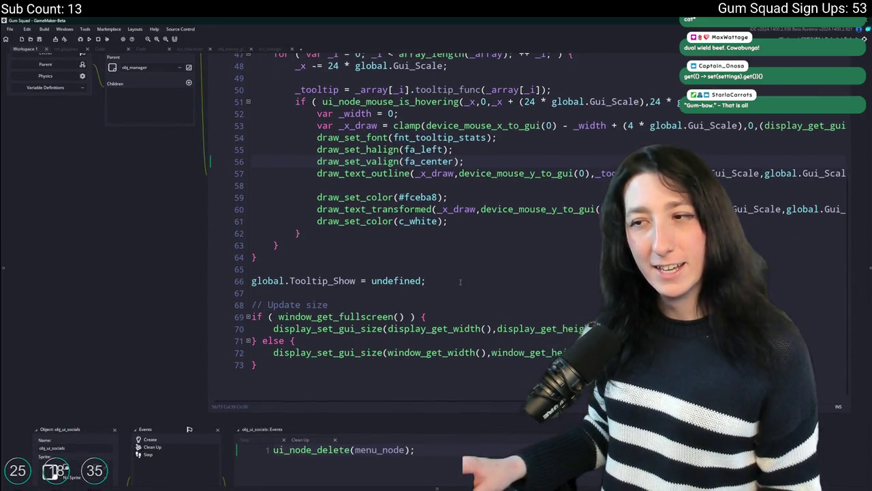
{"action": "left_click", "coordinate": [460, 282]}
{"action": "key", "text": "Return"}
{"action": "key", "text": "Return"}
Add a #region Tutorials / #endregion pair after global.Tooltip_Show = undefined;
{"action": "type", "text": "#region Tutorial#"}
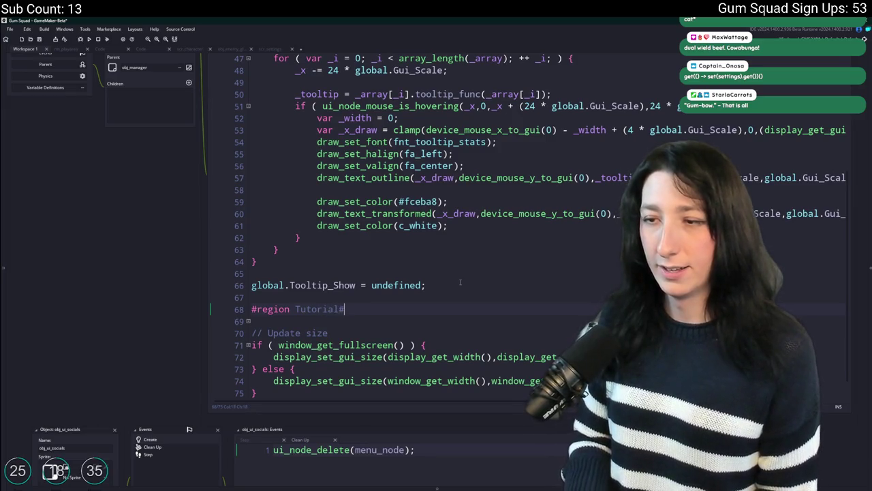
{"action": "key", "text": "Return"}
{"action": "key", "text": "Return"}
{"action": "type", "text": "#endregion"}
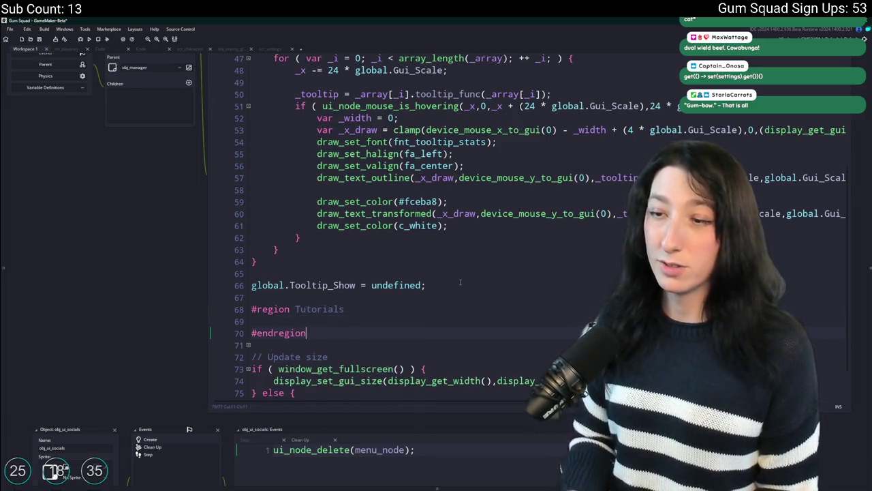
{"action": "scroll", "coordinate": [457, 282], "scroll_direction": "down", "scroll_amount": 1}
Inside the region, write an empty if ( !tutorial_struct.open_inventory ) { } block
{"action": "left_click", "coordinate": [351, 279]}
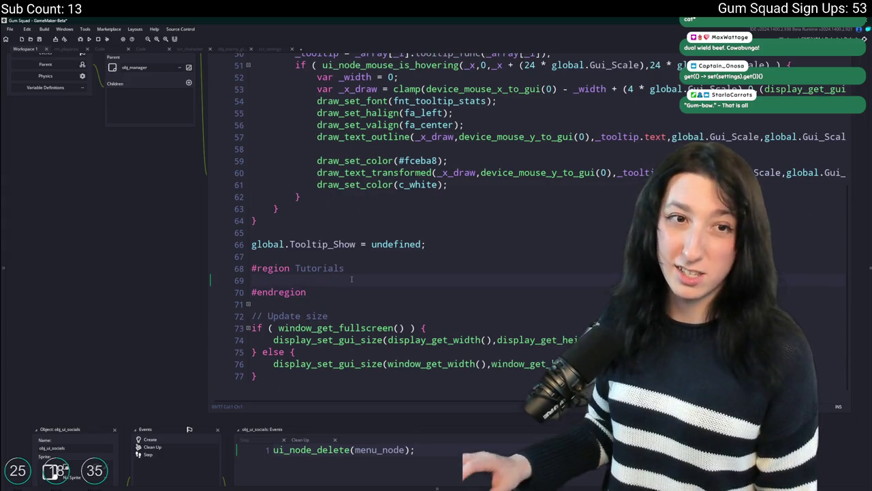
{"action": "type", "text": "if ( tutorial_struct.in"}
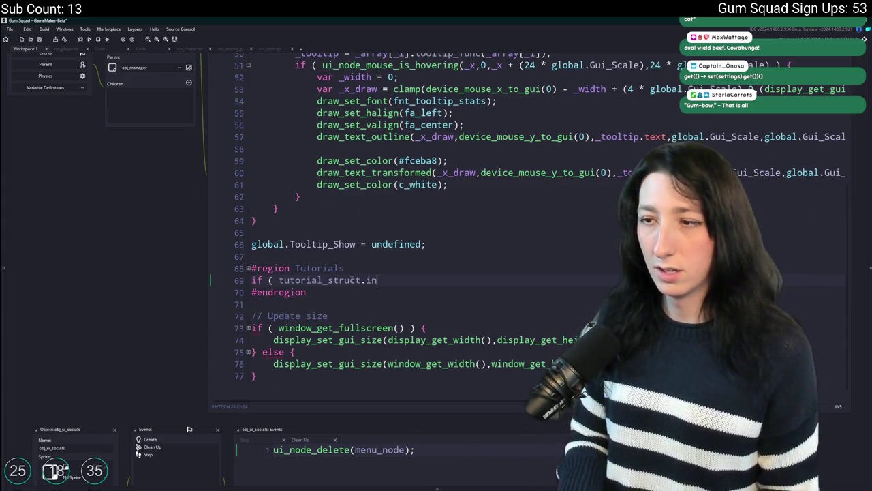
{"action": "key", "text": "BackSpace"}
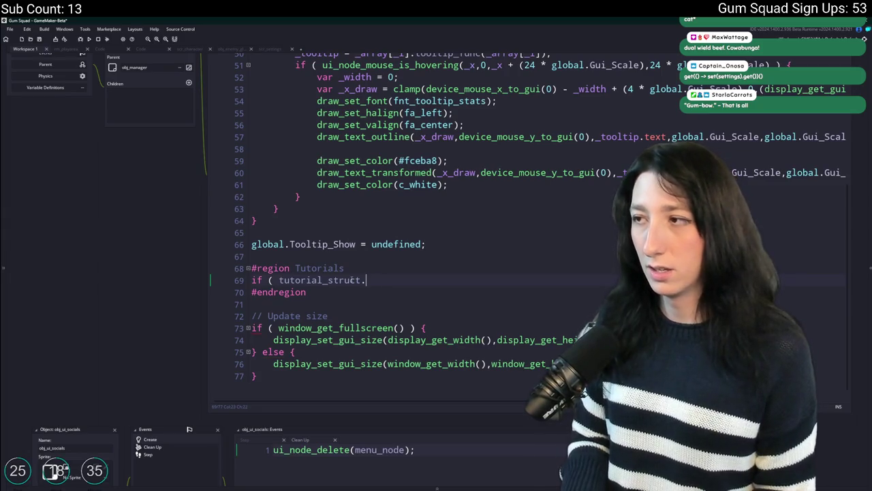
{"action": "type", "text": "open_inventory ) {"}
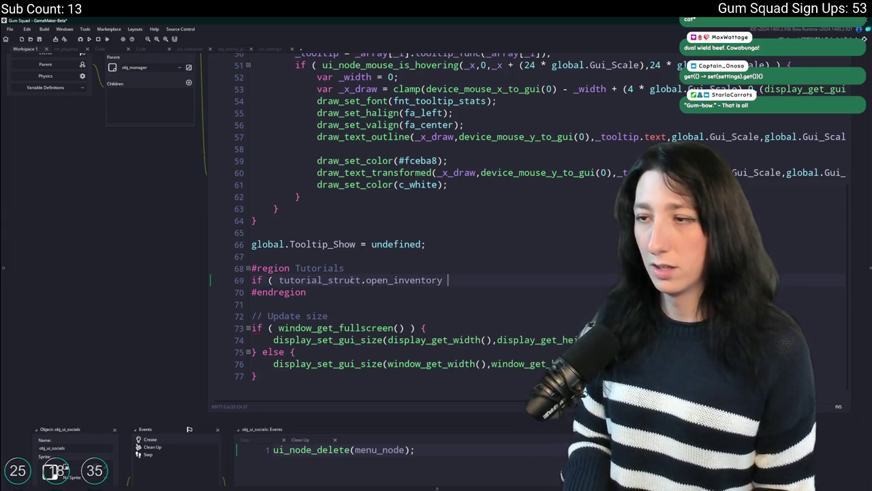
{"action": "key", "text": "Return"}
{"action": "type", "text": "}"}
{"action": "left_click", "coordinate": [278, 280]}
{"action": "type", "text": "!"}
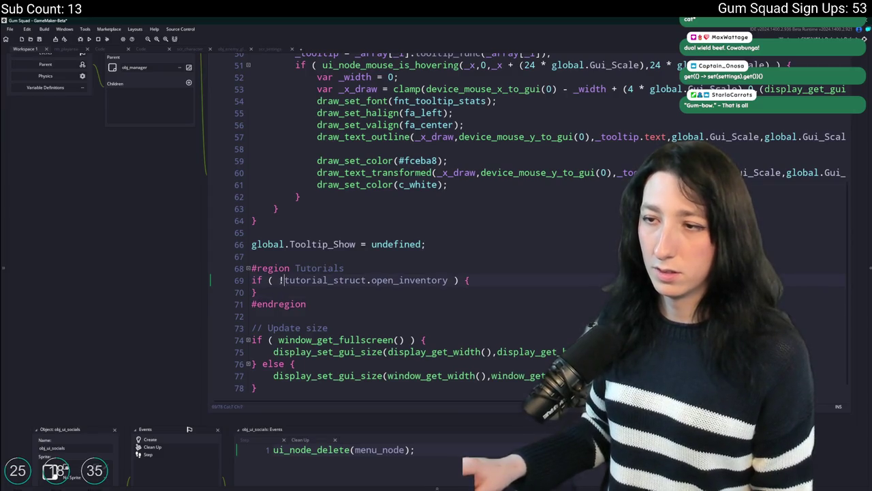
{"action": "scroll", "coordinate": [408, 272], "scroll_direction": "up", "scroll_amount": 15}
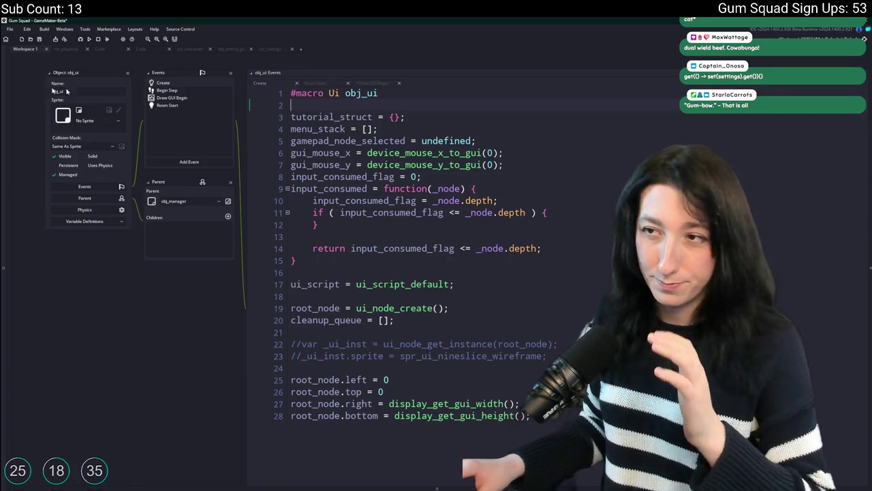
Declare tutorial_check = 20; on a new line above tutorial_struct in obj_ui's Create code
{"action": "key", "text": "Return"}
{"action": "type", "text": "tutorial_check = 0"}
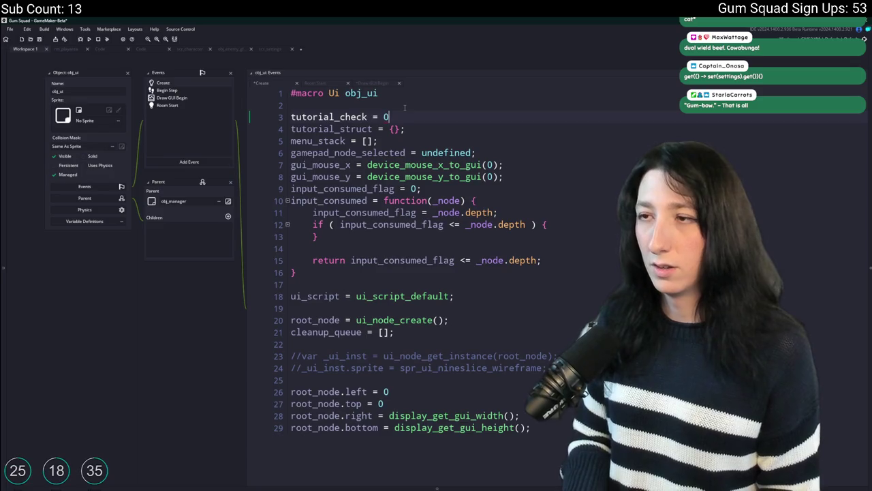
{"action": "type", "text": ";"}
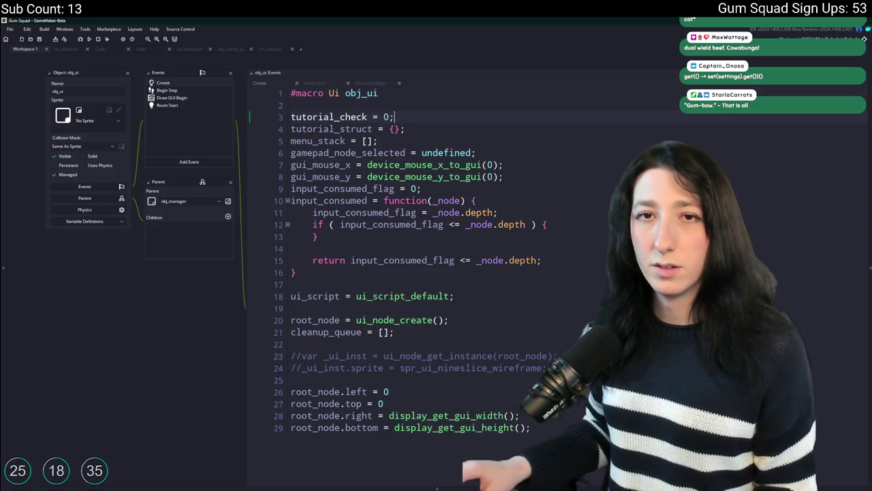
{"action": "double_click", "coordinate": [363, 116]}
{"action": "key", "text": "ctrl+c"}
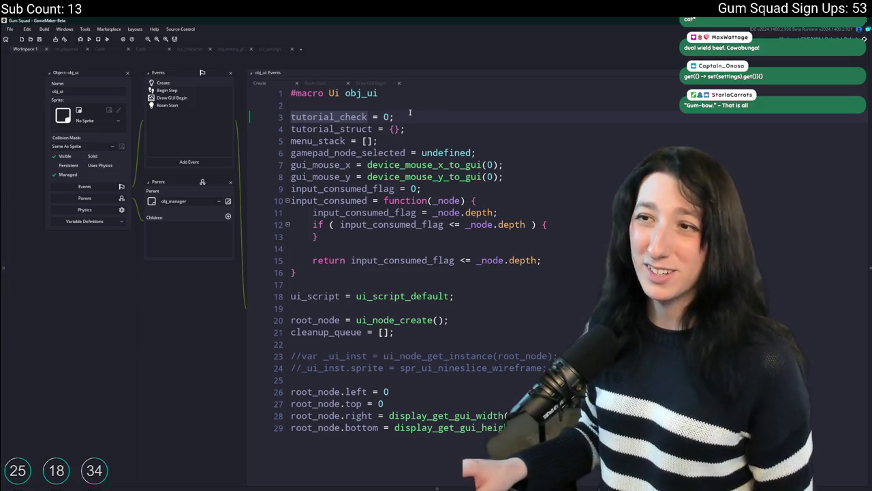
{"action": "left_click", "coordinate": [384, 117]}
{"action": "type", "text": "2"}
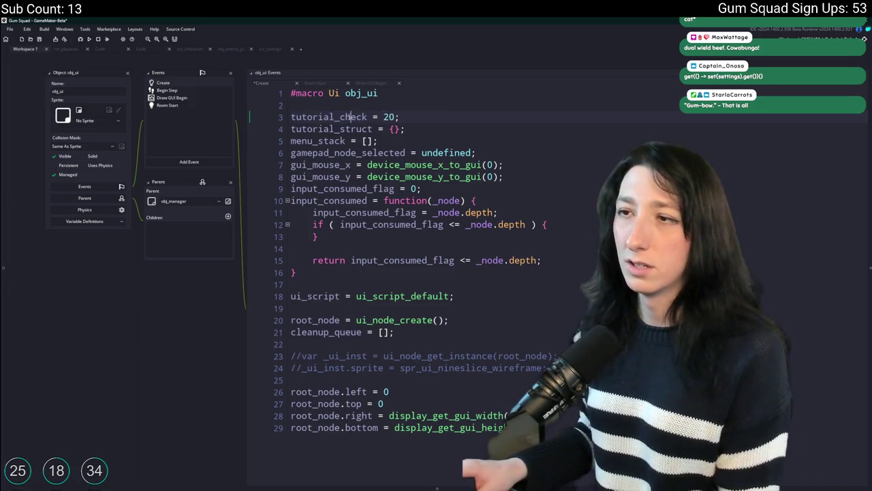
{"action": "left_click", "coordinate": [186, 90]}
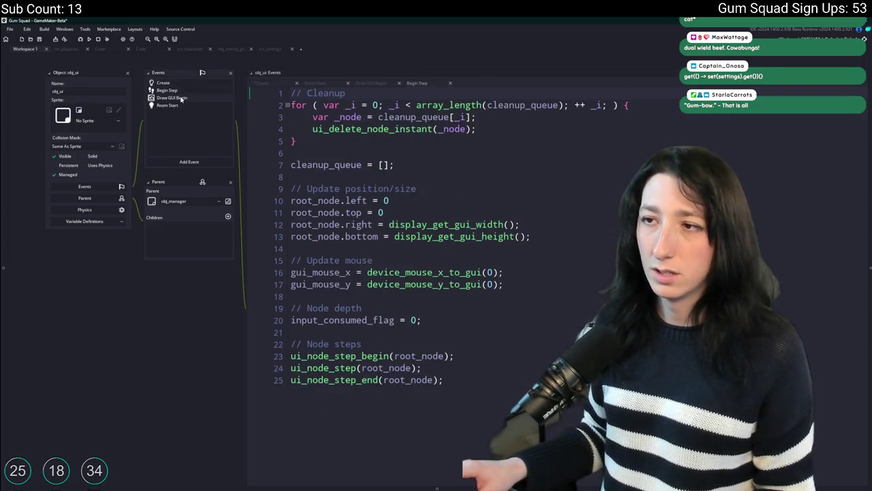
Start an if block under #region Tutorials in Draw GUI Begin, indenting the inventory check inside it
{"action": "left_click", "coordinate": [181, 99]}
{"action": "left_click", "coordinate": [406, 383]}
{"action": "key", "text": "ctrl+v"}
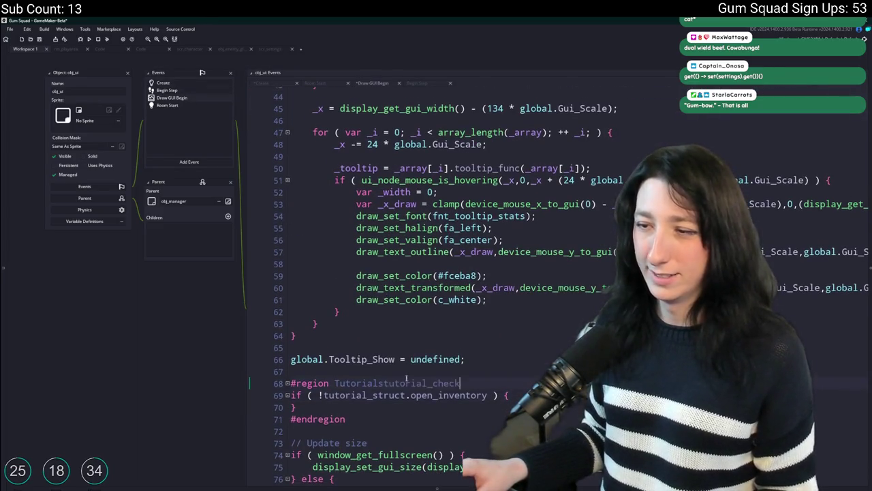
{"action": "key", "text": "ctrl+z"}
{"action": "key", "text": "Return"}
{"action": "type", "text": "if ( tutorial_check =="}
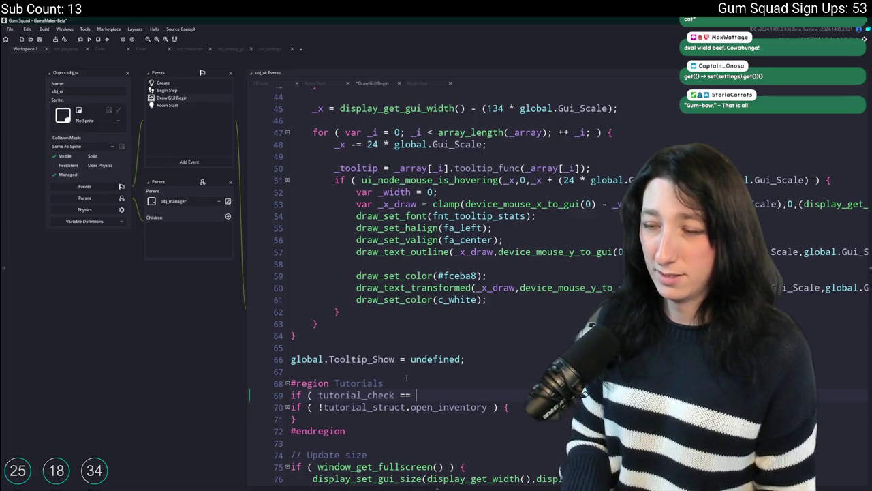
{"action": "type", "text": "}"}
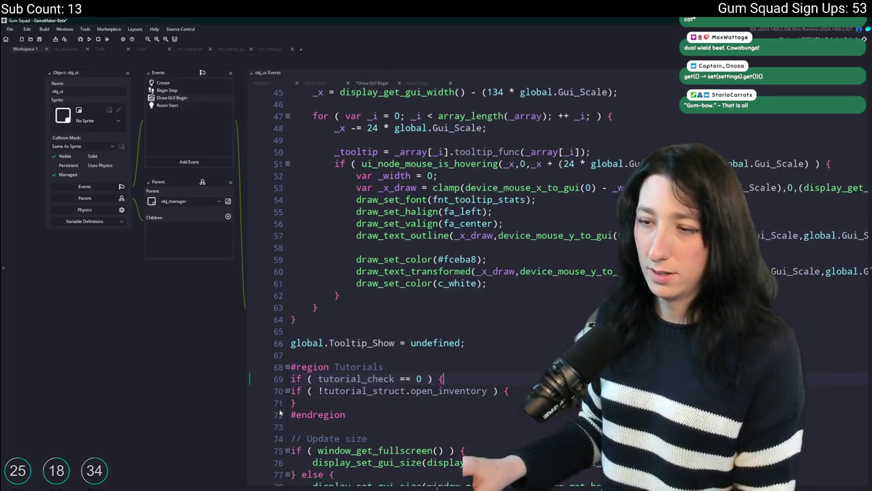
{"action": "left_click", "coordinate": [292, 395]}
{"action": "key", "text": "Tab"}
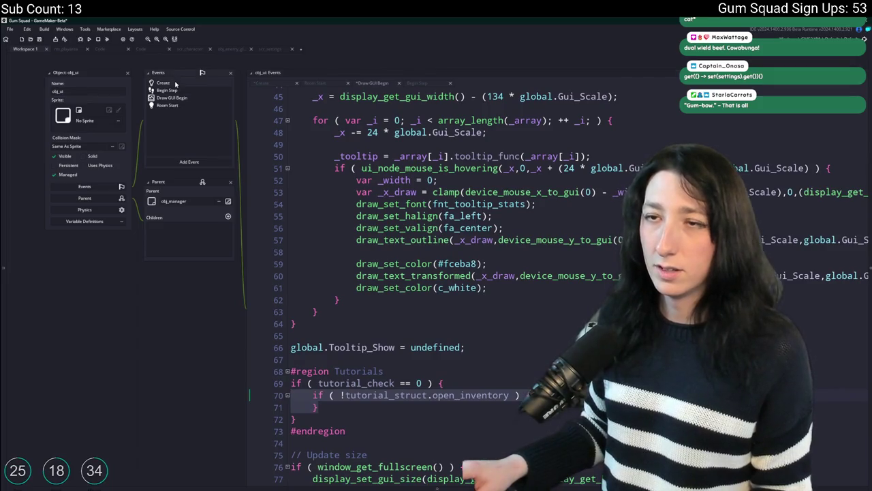
Add a tutorial_check_update = 0 line below tutorial_check in the Create event
{"action": "left_click", "coordinate": [175, 83]}
{"action": "left_click", "coordinate": [368, 117]}
{"action": "key", "text": "ctrl+d"}
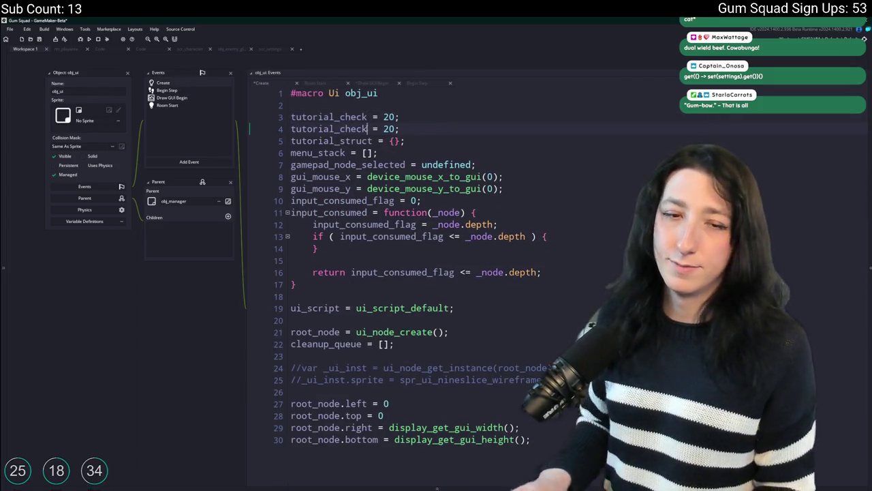
{"action": "type", "text": "_update"}
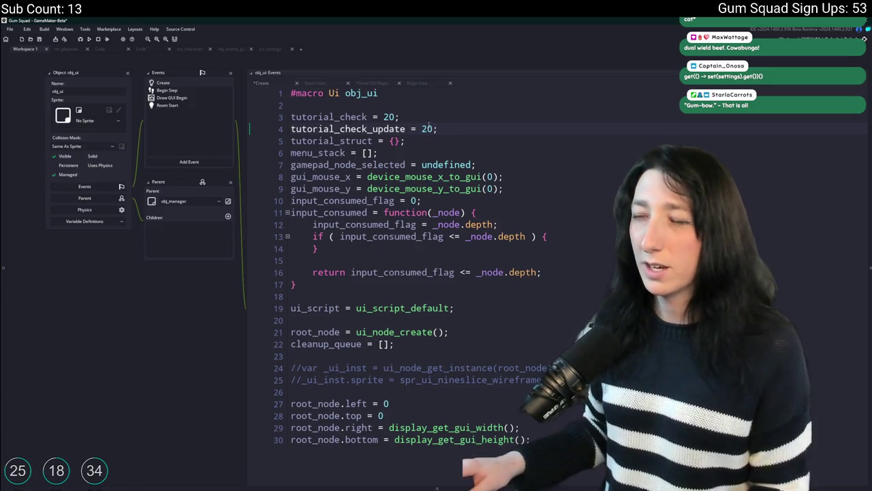
{"action": "double_click", "coordinate": [329, 117]}
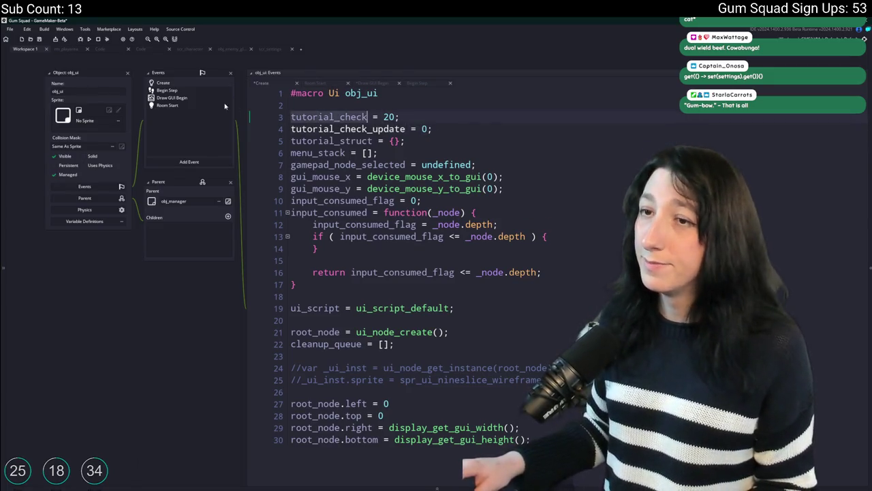
{"action": "key", "text": "ctrl+Tab"}
{"action": "scroll", "coordinate": [355, 250], "scroll_direction": "down", "scroll_amount": 1}
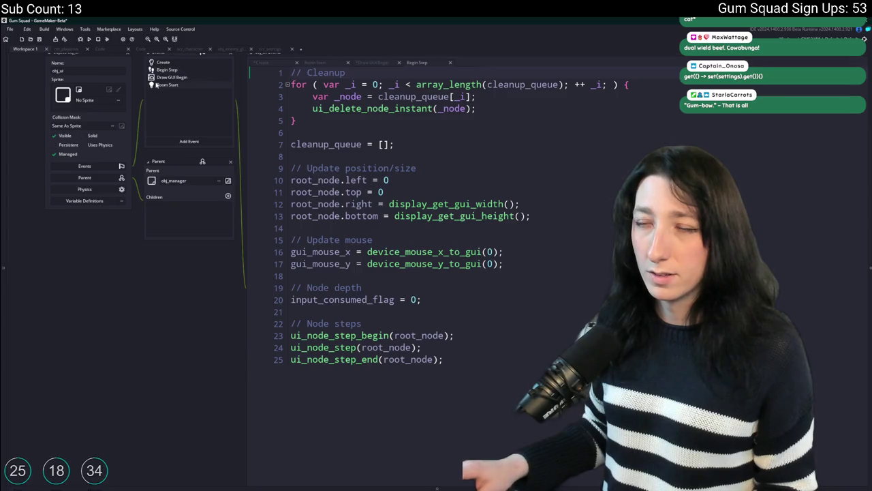
Make the Tutorials if condition in Draw GUI Begin test tutorial_check_update
{"action": "left_click", "coordinate": [156, 85]}
{"action": "left_click", "coordinate": [171, 77]}
{"action": "scroll", "coordinate": [460, 351], "scroll_direction": "down", "scroll_amount": 1}
{"action": "left_click", "coordinate": [460, 351]}
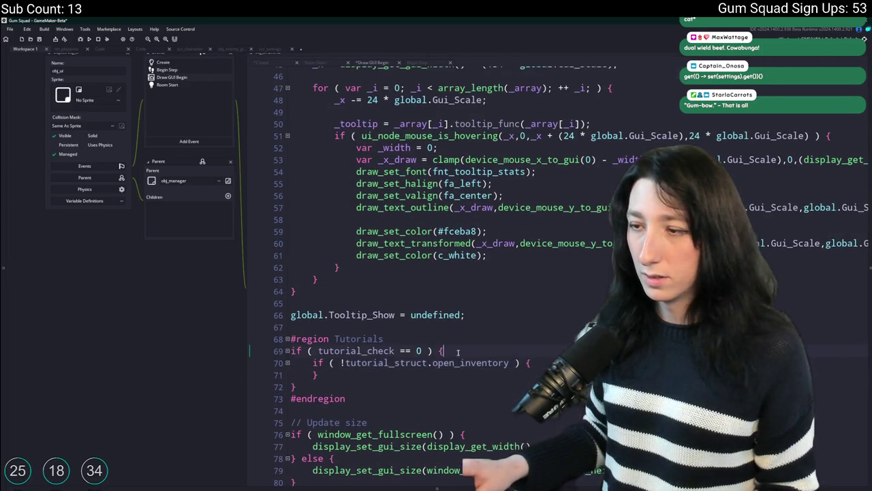
{"action": "left_click", "coordinate": [395, 350]}
{"action": "type", "text": "_update"}
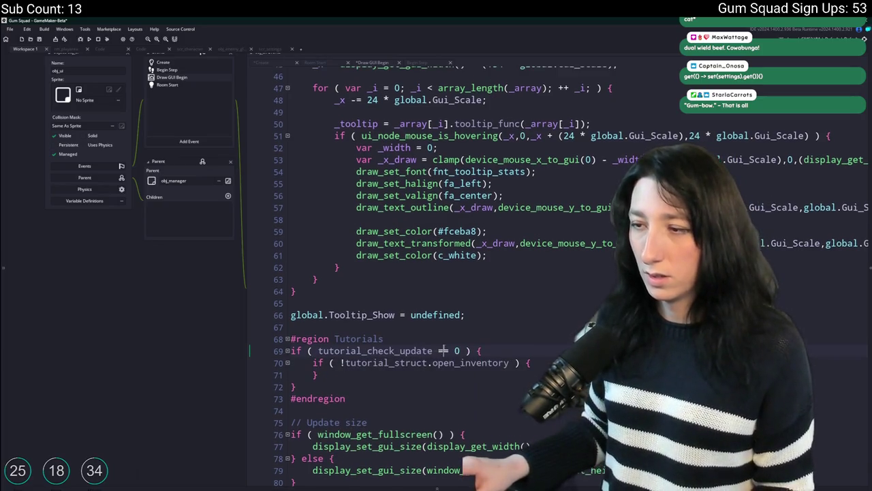
{"action": "type", "text": "<"}
Inside the if block, reset with tutorial_check_update = tutorial_check;
{"action": "left_click", "coordinate": [497, 190]}
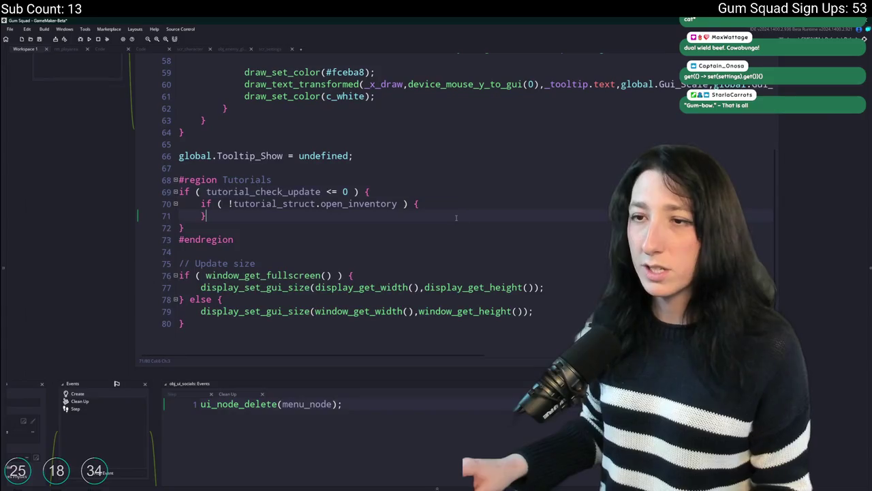
{"action": "key", "text": "Return"}
{"action": "type", "text": "tutorial_check"}
{"action": "key", "text": "ctrl+z"}
{"action": "left_click", "coordinate": [432, 195]}
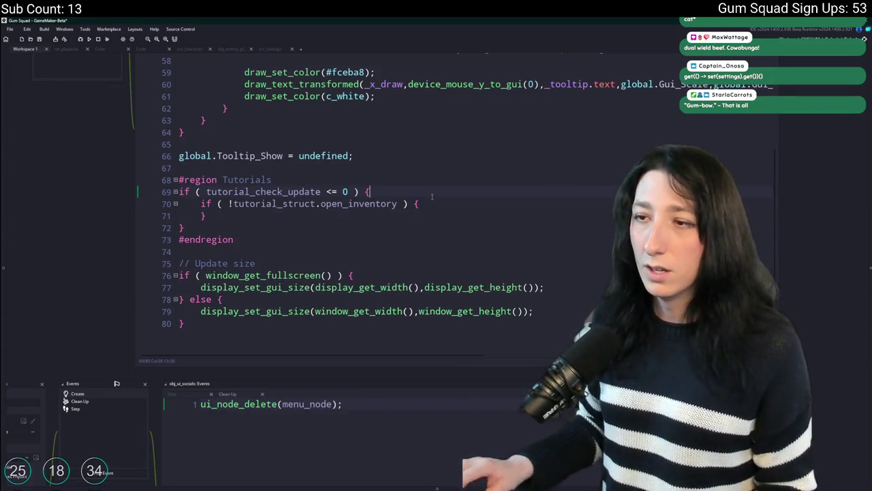
{"action": "key", "text": "Return"}
{"action": "type", "text": "tutorial_check_update = tutorial_check;"}
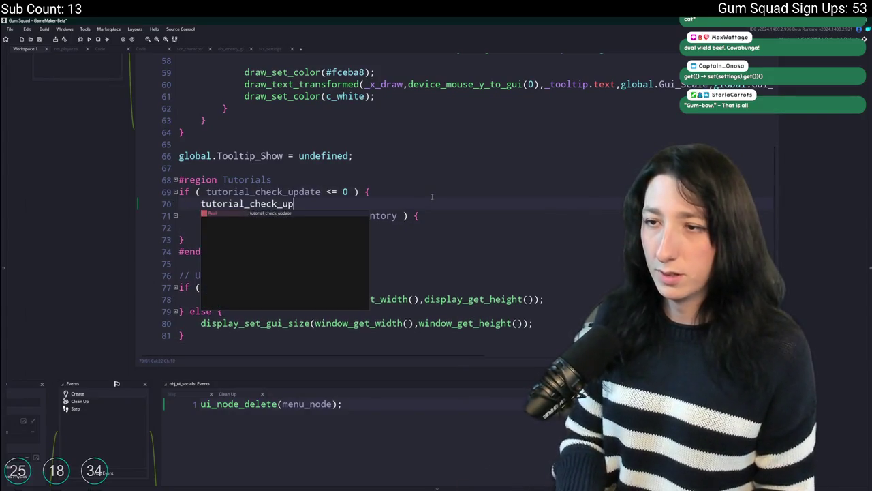
{"action": "key", "text": "Return"}
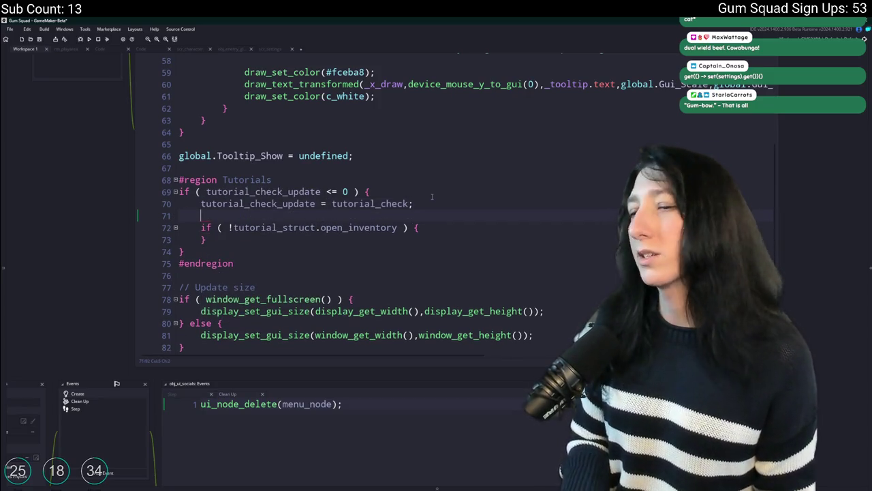
{"action": "left_click", "coordinate": [418, 228]}
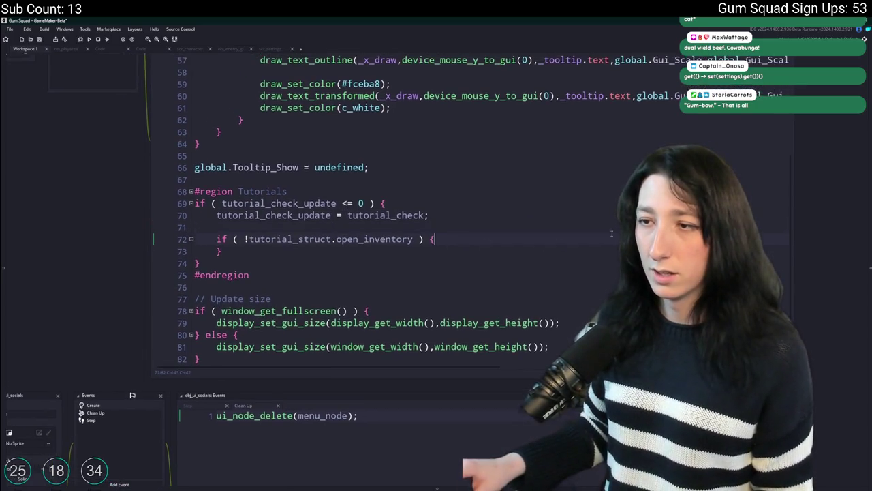
Cut the whole Tutorials region, lines 68–75, out of Draw GUI Begin
{"action": "left_click", "coordinate": [869, 179]}
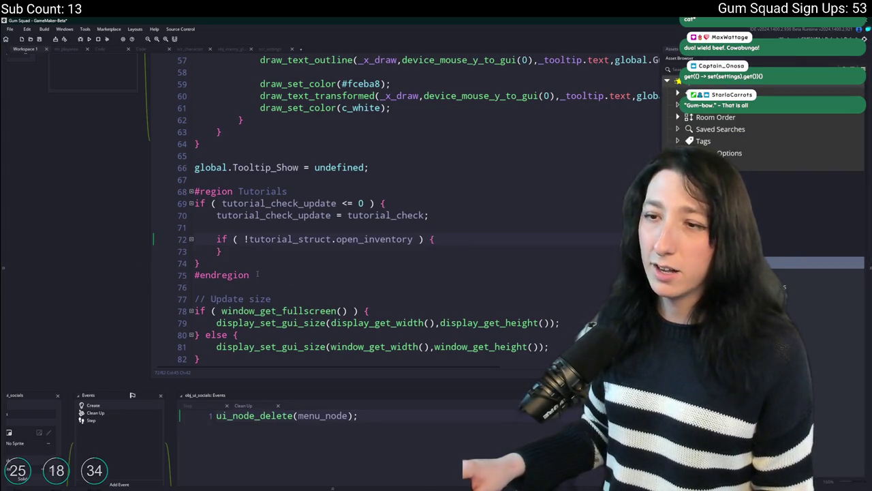
{"action": "left_click_drag", "start_coordinate": [256, 275], "coordinate": [171, 193]}
{"action": "key", "text": "ctrl+c"}
{"action": "key", "text": "Delete"}
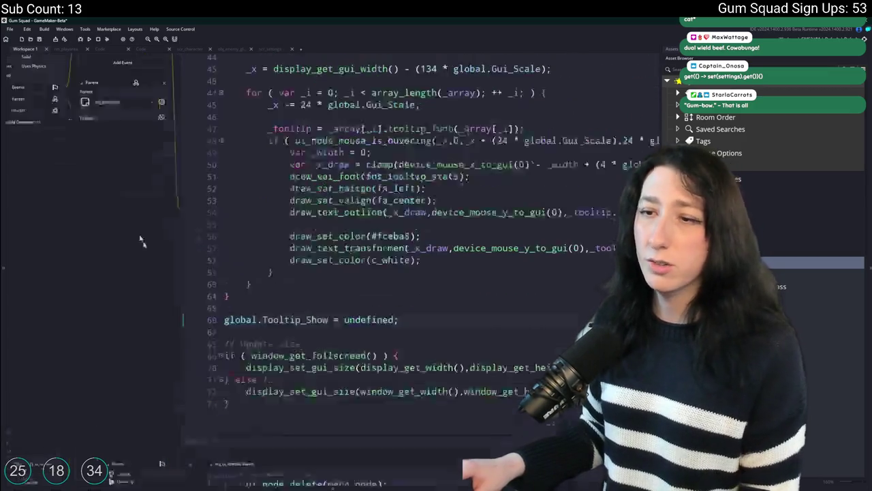
{"action": "left_click", "coordinate": [172, 79]}
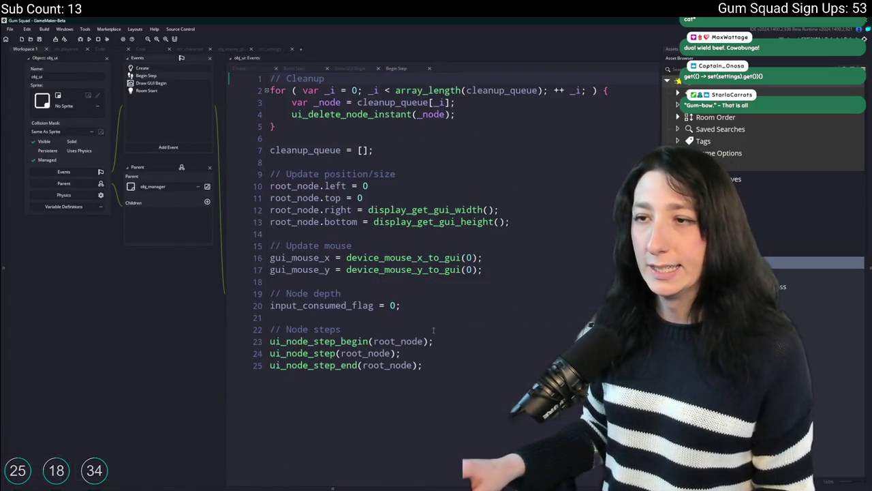
Add a Step event to obj_ui and paste the Tutorials code into it
{"action": "left_click", "coordinate": [184, 148]}
{"action": "mouse_move", "coordinate": [204, 175]}
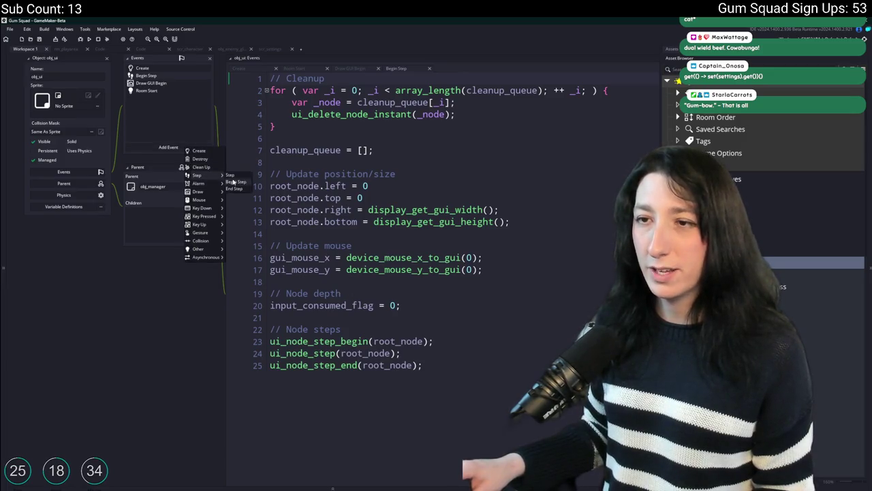
{"action": "left_click", "coordinate": [231, 176]}
{"action": "key", "text": "ctrl+v"}
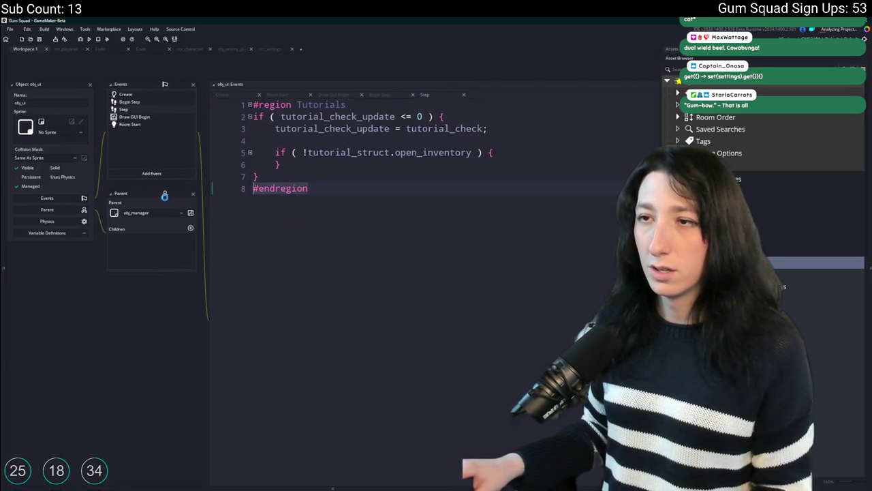
Drop the #endregion line and turn #region into a // Tutorials comment
{"action": "key", "text": "ctrl+d"}
{"action": "type", "text": "//"}
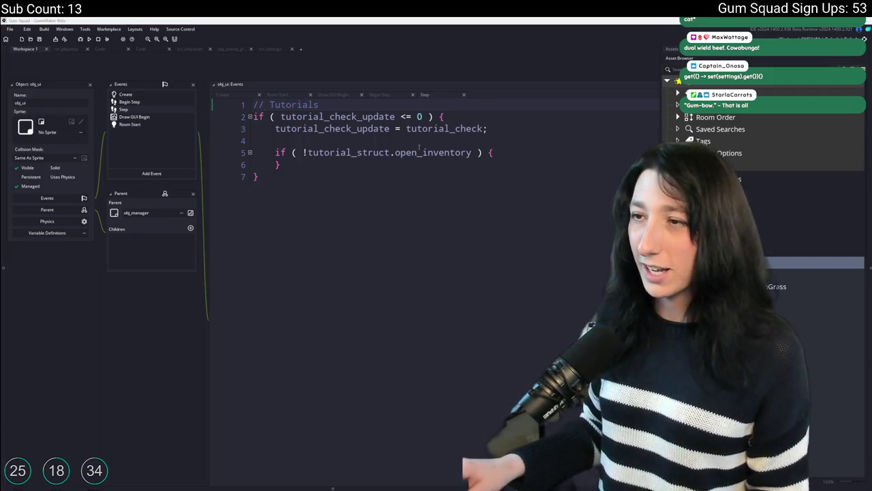
{"action": "left_click", "coordinate": [511, 151]}
{"action": "left_click", "coordinate": [519, 131]}
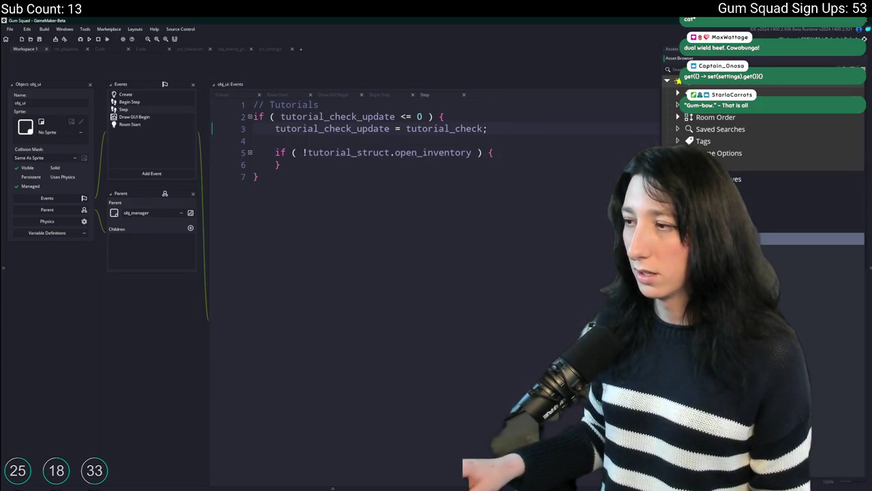
{"action": "left_click_drag", "start_coordinate": [528, 143], "coordinate": [497, 135]}
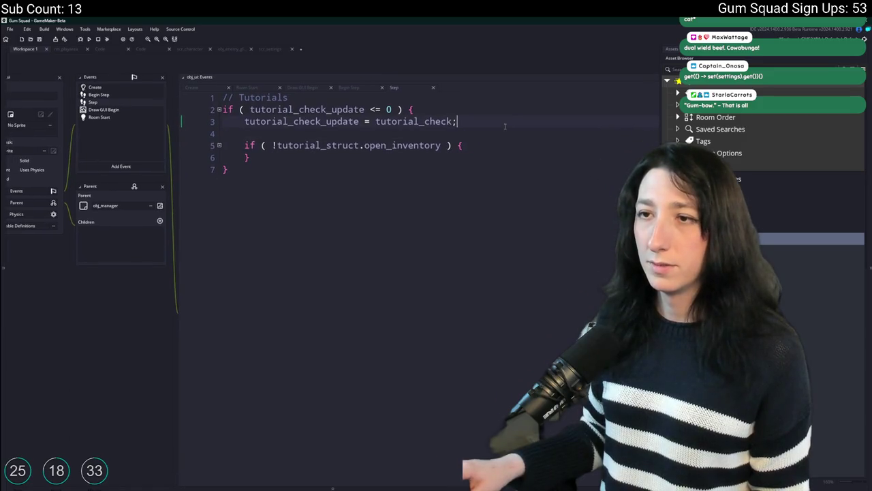
{"action": "left_click", "coordinate": [175, 95]}
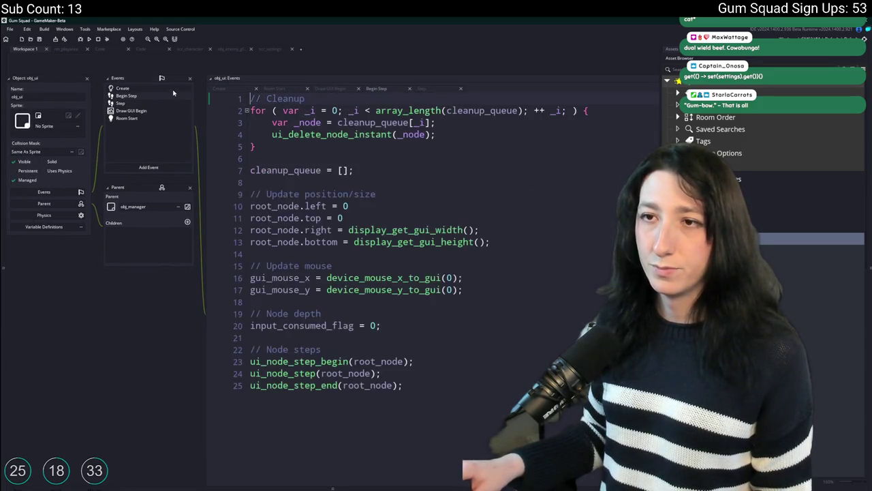
Declare tutorial_message_data on a new line below tutorial_check_update in Create
{"action": "left_click", "coordinate": [158, 88]}
{"action": "left_click", "coordinate": [422, 131]}
{"action": "key", "text": "Return"}
{"action": "type", "text": "tutorial_k"}
{"action": "key", "text": "BackSpace"}
{"action": "type", "text": "message = \"\";"}
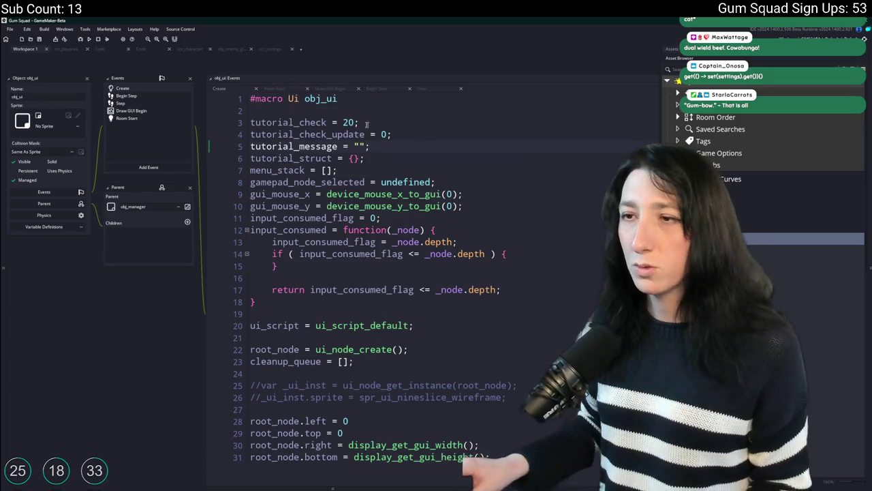
{"action": "key", "text": "ctrl+d"}
{"action": "left_click", "coordinate": [339, 146]}
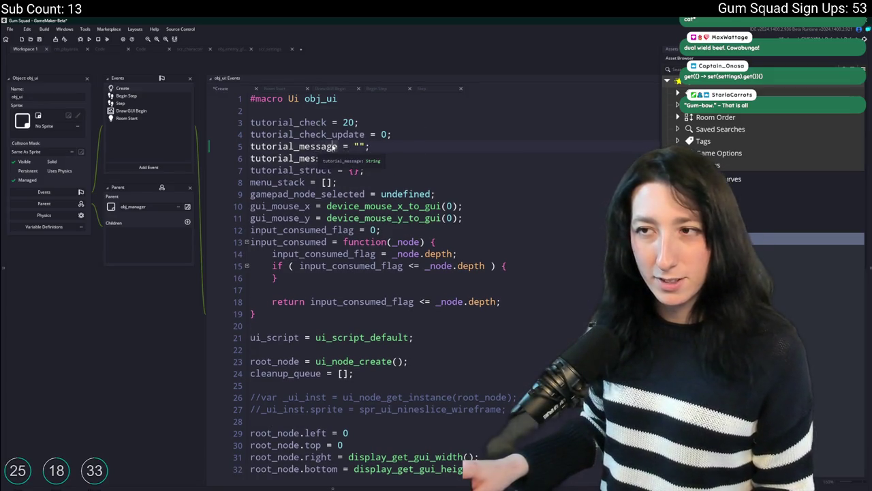
{"action": "type", "text": "_data"}
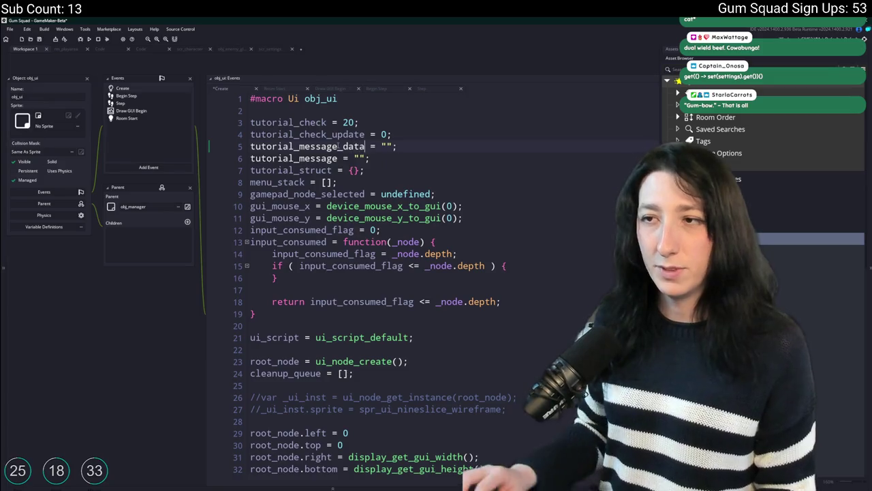
Remove the duplicate line and set the struct to { x : 0, y : 0, text : "" }, then save
{"action": "left_click", "coordinate": [412, 149]}
{"action": "key", "text": "shift+Down"}
{"action": "key", "text": "BackSpace"}
{"action": "key", "text": "Left"}
{"action": "key", "text": "Left"}
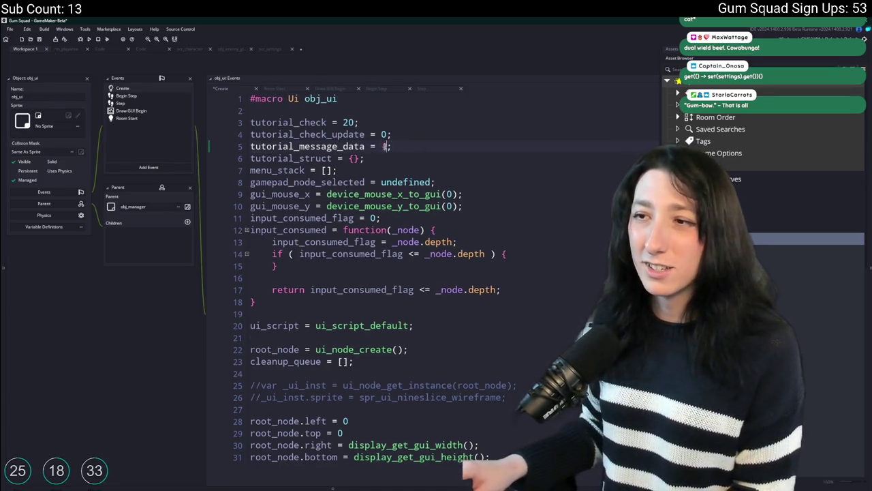
{"action": "type", "text": "x :"}
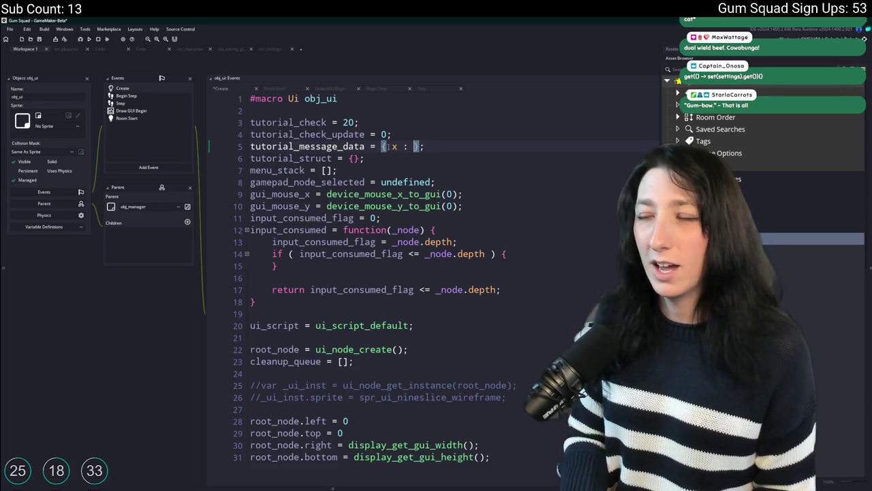
{"action": "key", "text": "BackSpace"}
{"action": "key", "text": "BackSpace"}
{"action": "key", "text": "BackSpace"}
{"action": "type", "text": "0"}
{"action": "type", "text": ", y : 0, "}
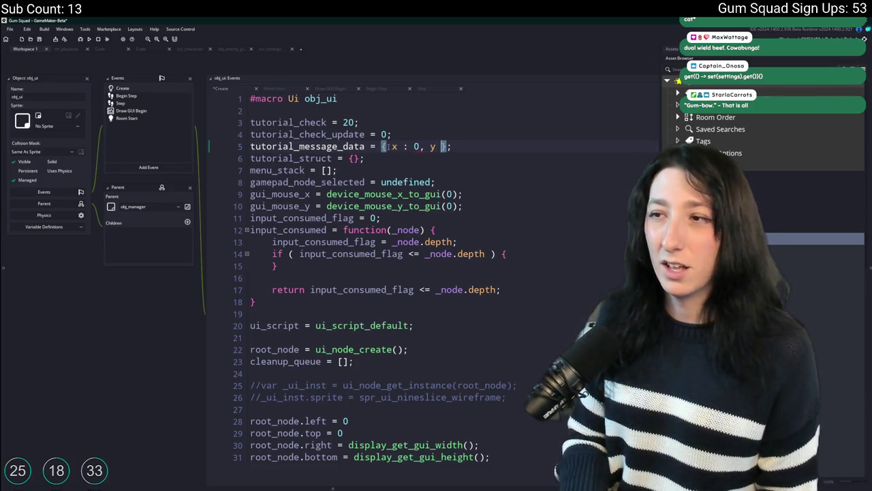
{"action": "type", "text": "message :"}
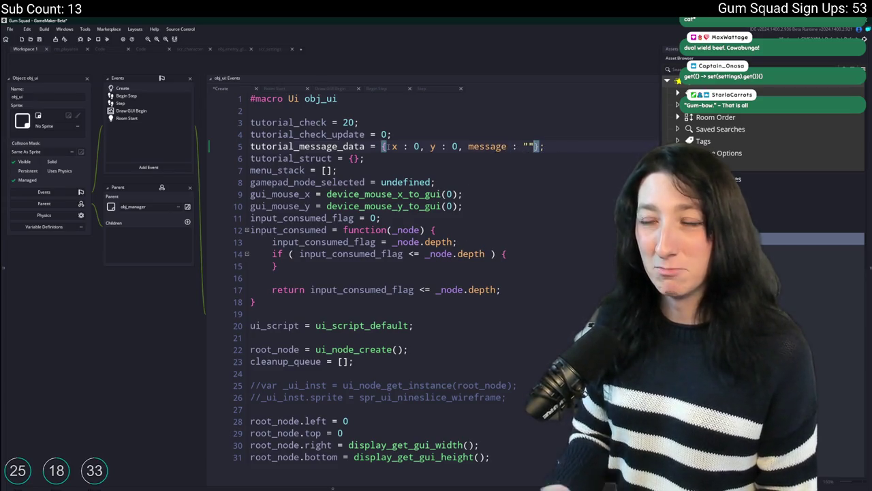
{"action": "double_click", "coordinate": [487, 146]}
{"action": "type", "text": "text"}
{"action": "key", "text": "ctrl+s"}
Rename the variable to tutorial_text_data and save the Create code
{"action": "double_click", "coordinate": [307, 146]}
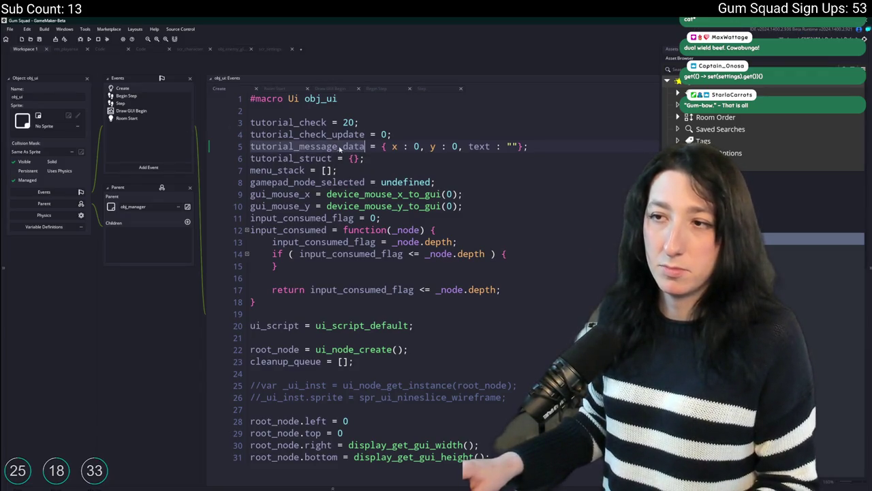
{"action": "double_click", "coordinate": [308, 146]}
{"action": "type", "text": "text"}
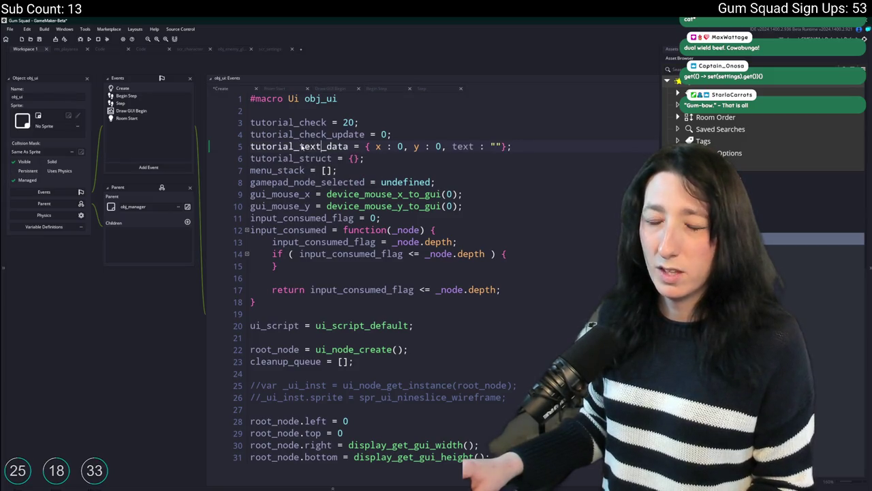
{"action": "key", "text": "ctrl+s"}
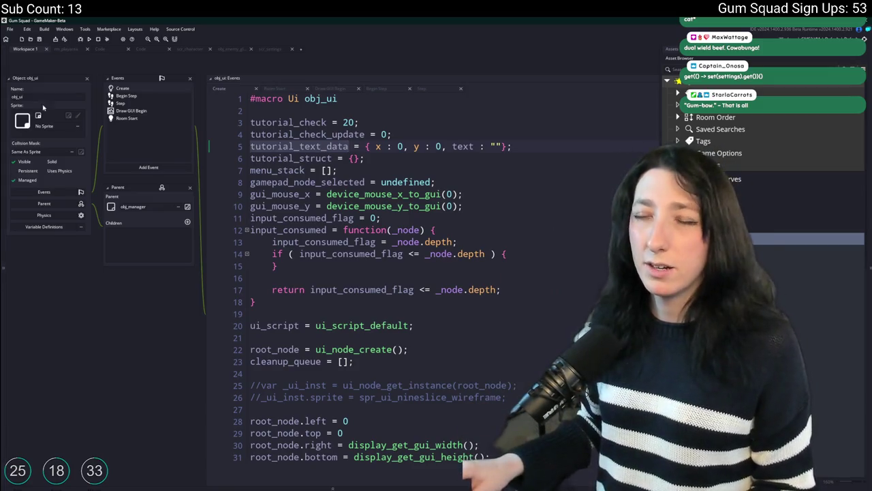
{"action": "scroll", "coordinate": [303, 386], "scroll_direction": "down", "scroll_amount": 15}
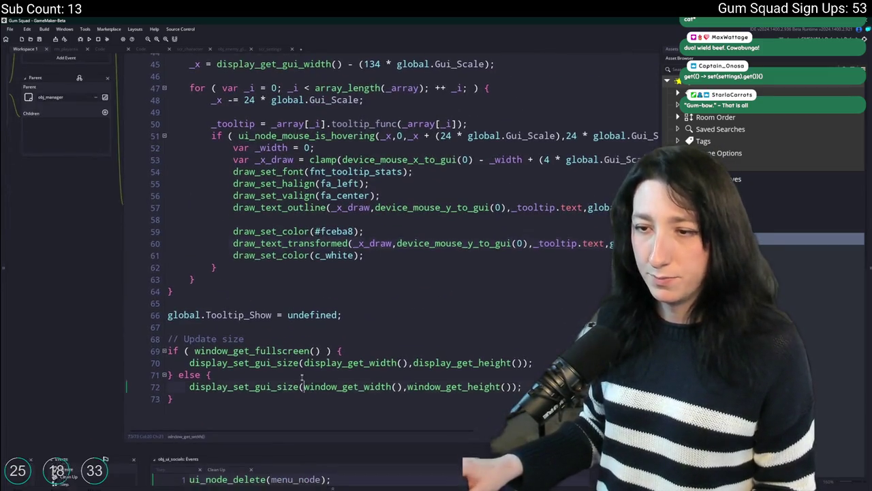
Start an if (tutorial_text_data.text != "") block in Draw GUI Begin
{"action": "left_click", "coordinate": [382, 282]}
{"action": "key", "text": "Return"}
{"action": "key", "text": "Return"}
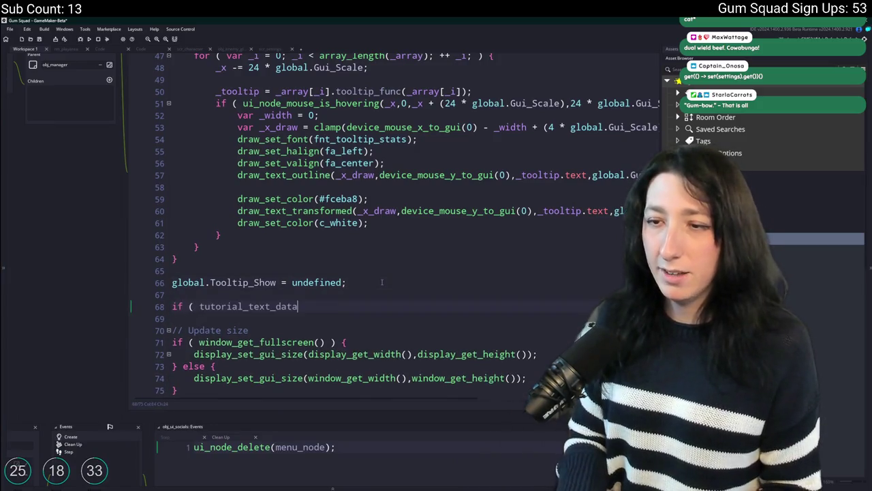
{"action": "type", "text": "tutorial_text_data."}
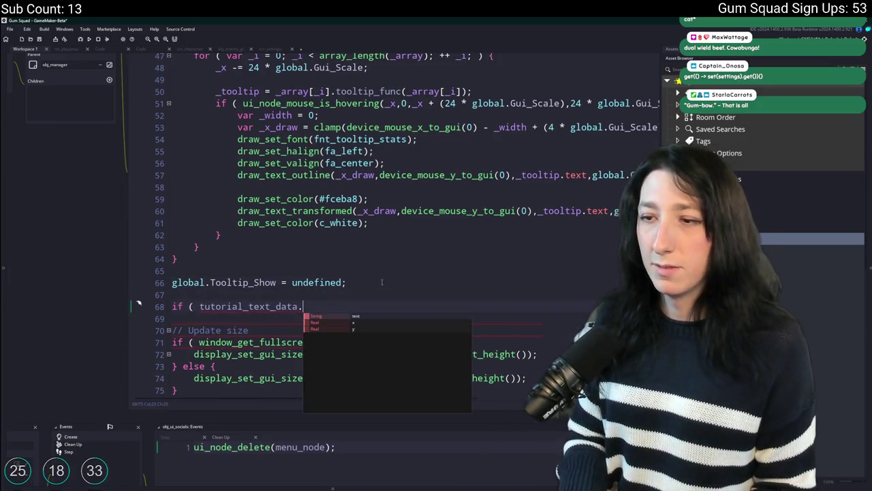
{"action": "type", "text": "text ) {"}
{"action": "key", "text": "Return"}
{"action": "key", "text": "BackSpace"}
{"action": "key", "text": "Left"}
{"action": "key", "text": "Left"}
{"action": "key", "text": "Left"}
{"action": "type", "text": "!="}
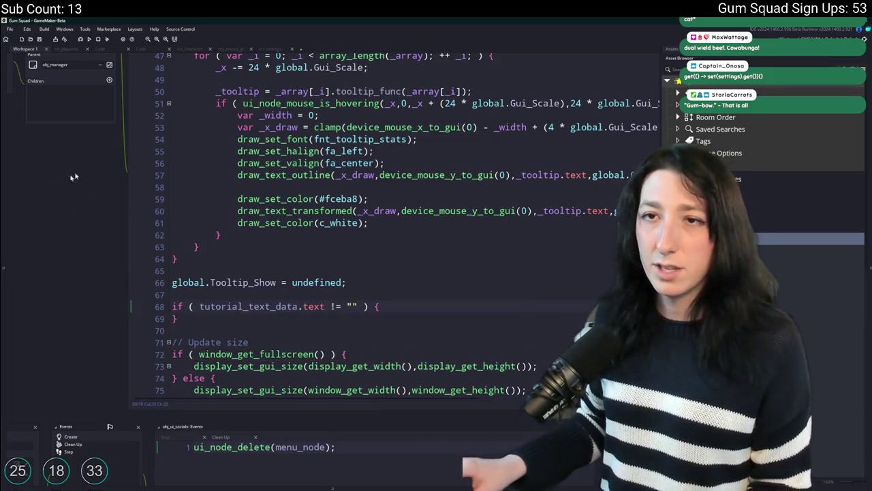
{"action": "scroll", "coordinate": [111, 68], "scroll_direction": "up", "scroll_amount": 5}
{"action": "key", "text": "F12"}
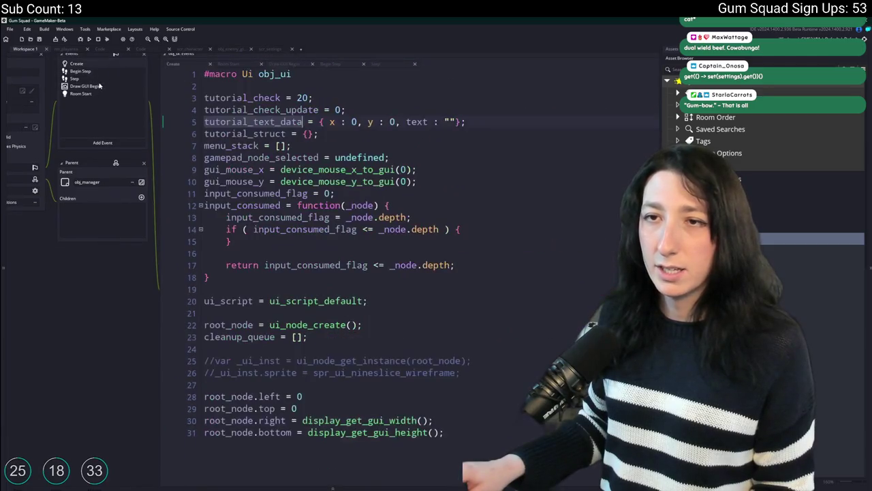
{"action": "key", "text": "alt+Left"}
{"action": "key", "text": "alt+Left"}
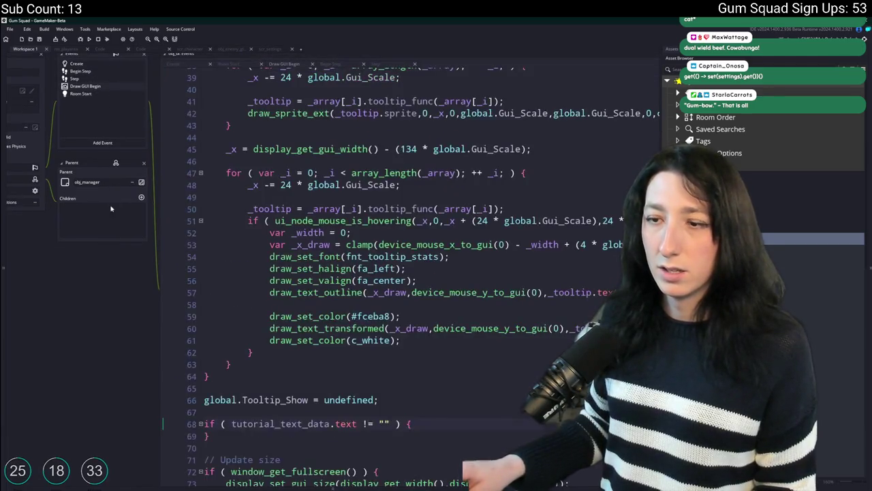
Inside the block, begin a draw_sprite_stretched call using a spr_ui_nineslice sprite
{"action": "key", "text": "Return"}
{"action": "type", "text": "drawi"}
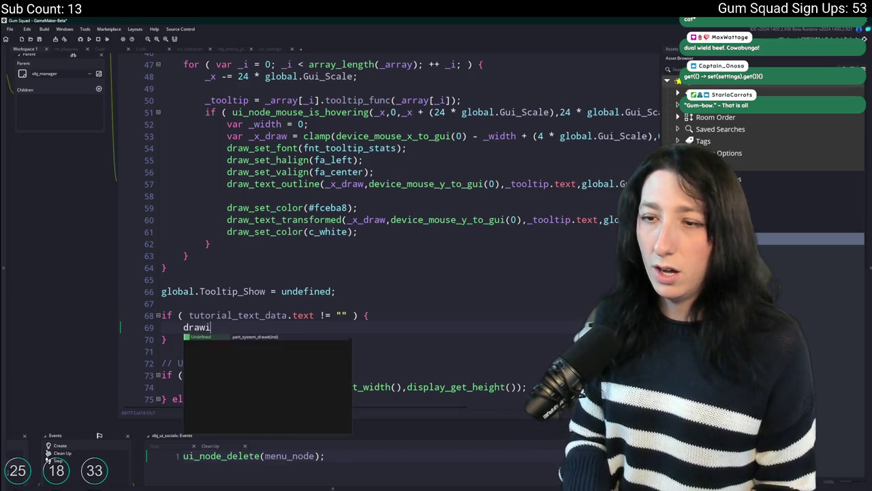
{"action": "type", "text": "_st"}
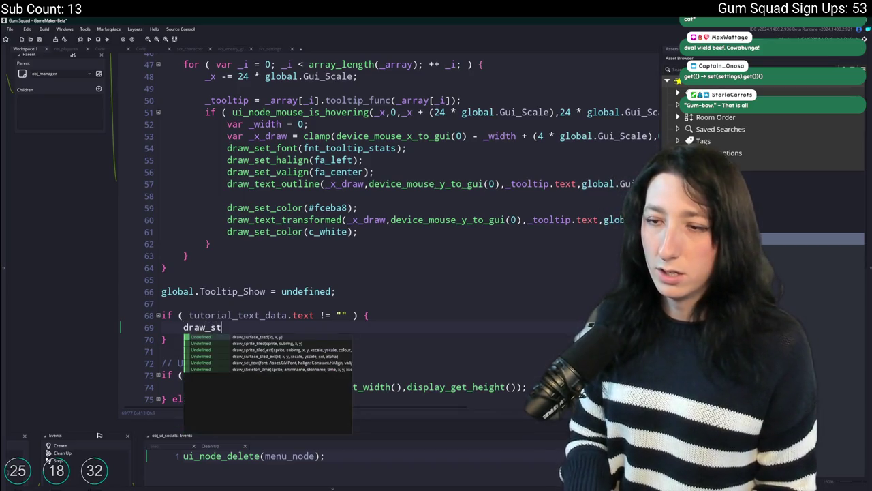
{"action": "key", "text": "BackSpace"}
{"action": "type", "text": "prite_stre"}
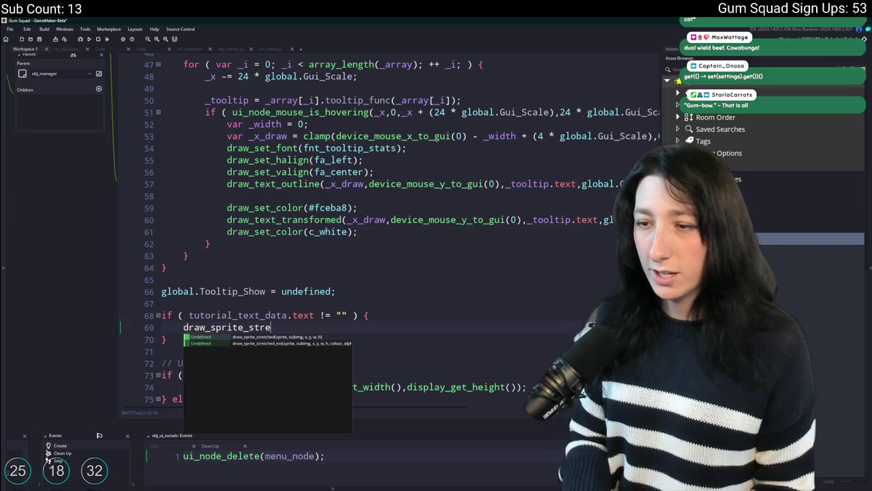
{"action": "key", "text": "Return"}
{"action": "type", "text": "spr_nin"}
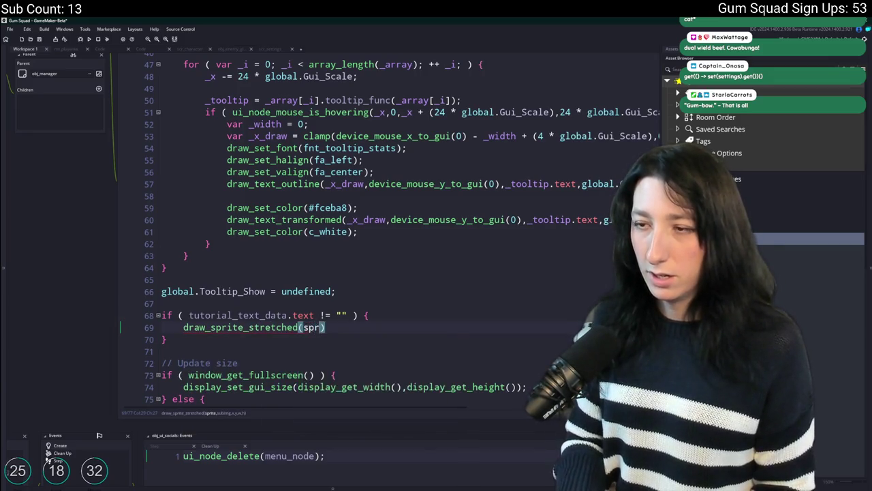
{"action": "key", "text": "BackSpace"}
{"action": "key", "text": "BackSpace"}
{"action": "key", "text": "BackSpace"}
{"action": "type", "text": "ui_nin"}
{"action": "key", "text": "Down"}
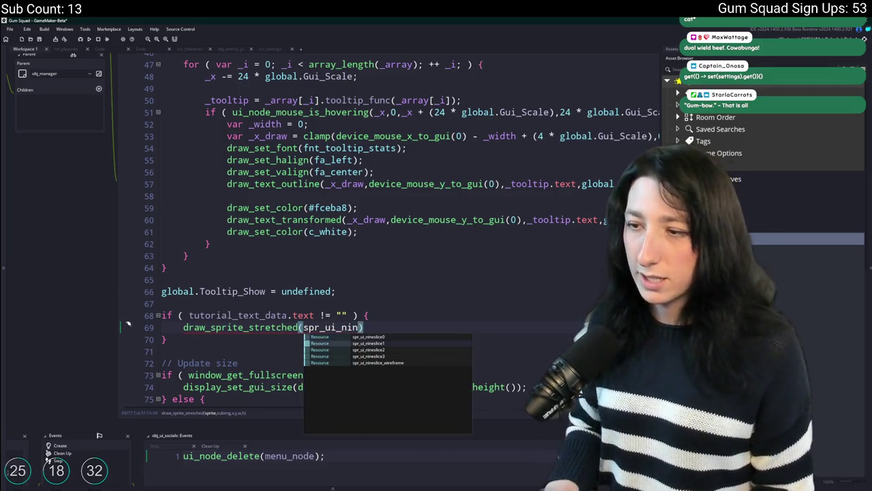
{"action": "key", "text": "Return"}
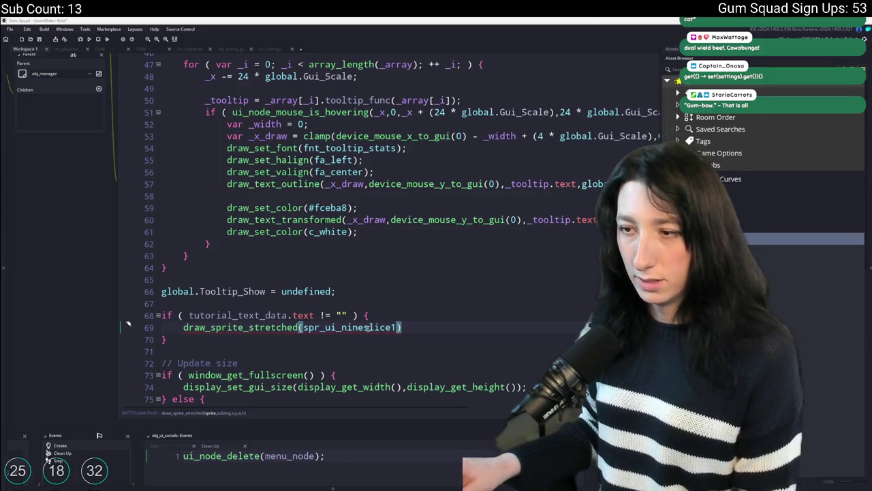
Compare nineslice variants 3 and 2, settling on spr_ui_nineslice3 with subimage 0
{"action": "left_click", "coordinate": [393, 327]}
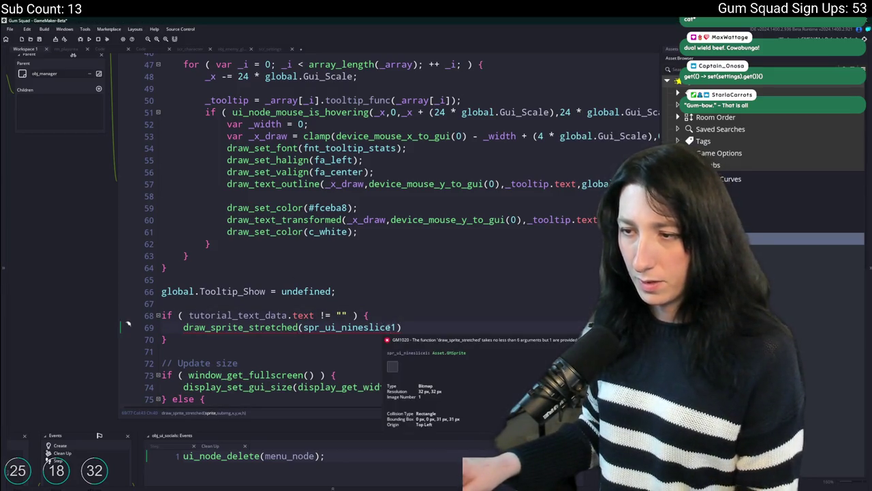
{"action": "type", "text": "2"}
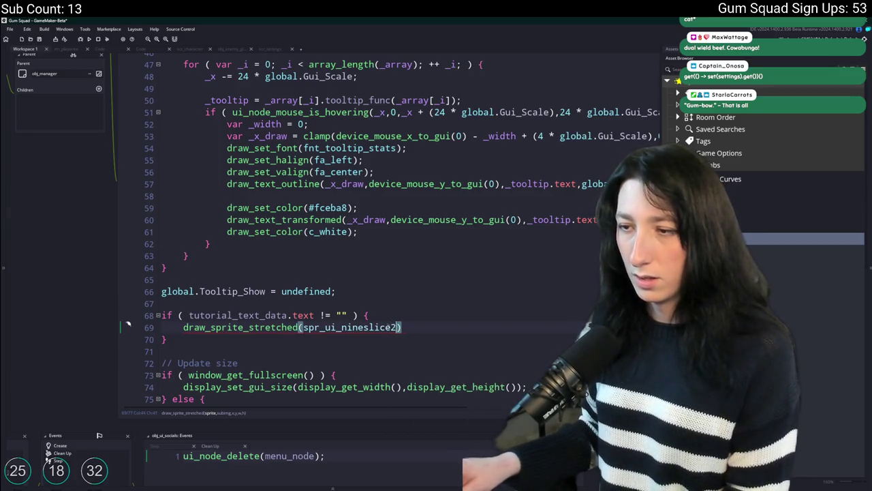
{"action": "key", "text": "BackSpace"}
{"action": "type", "text": "3"}
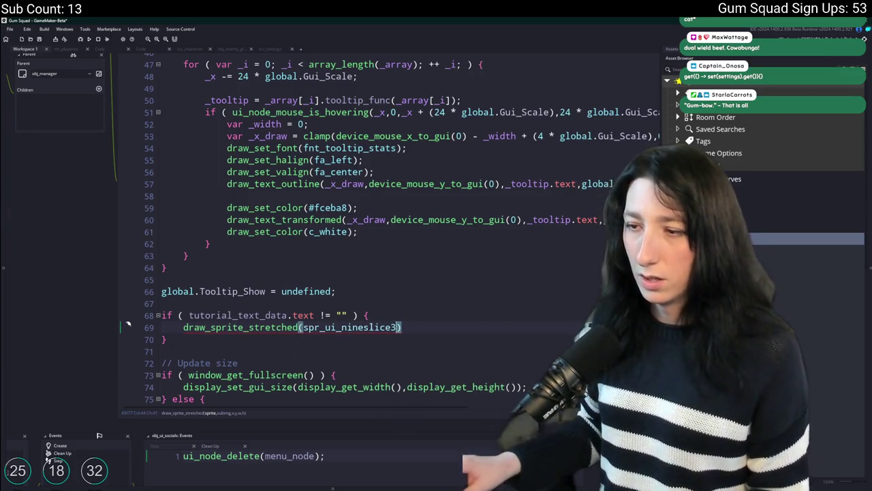
{"action": "key", "text": "BackSpace"}
{"action": "type", "text": "2"}
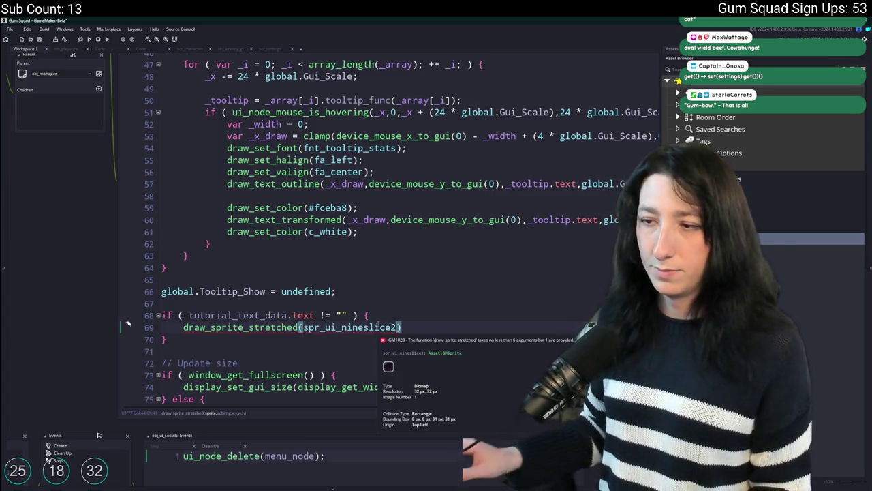
{"action": "key", "text": "BackSpace"}
{"action": "type", "text": "3"}
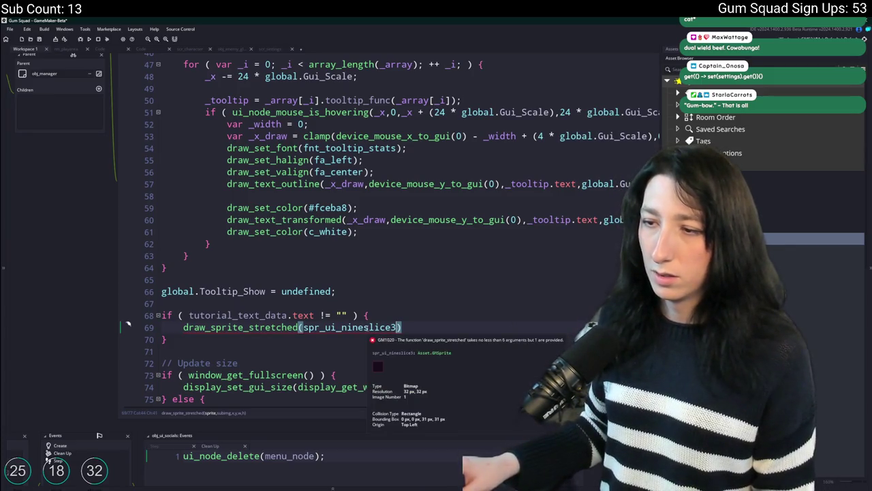
{"action": "type", "text": ",0"}
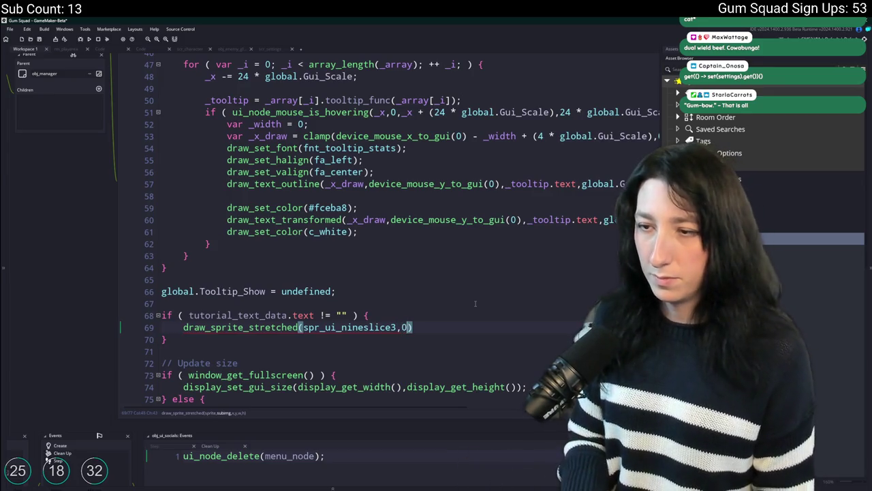
{"action": "type", "text": ",tutoriala_"}
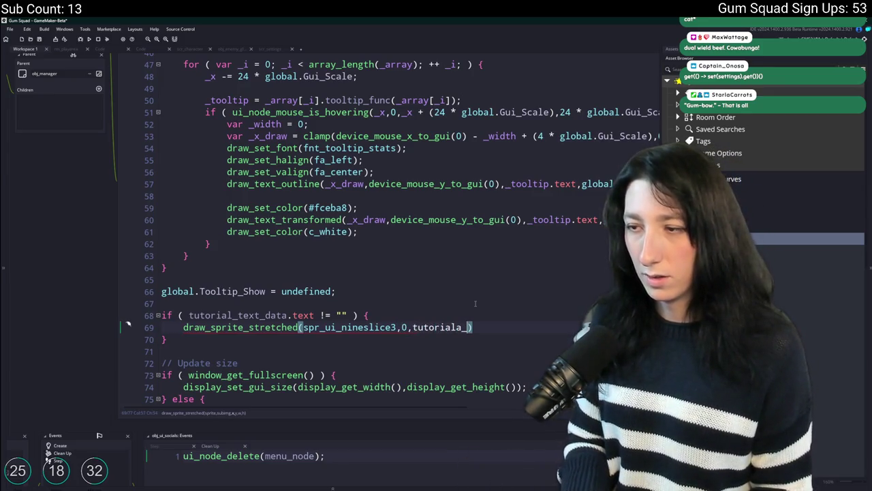
{"action": "type", "text": "text_data.x"}
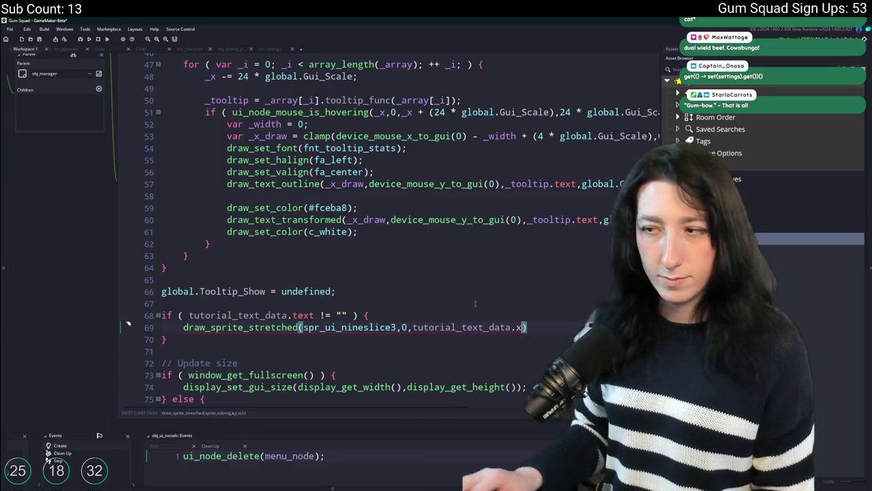
Pass tutorial_text_data.x and tutorial_text_data.y, end with a semicolon, and move y to its own line
{"action": "scroll", "coordinate": [475, 303], "scroll_direction": "down", "scroll_amount": 1}
{"action": "type", "text": ",tutorial_text_data.x"}
{"action": "double_click", "coordinate": [487, 288]}
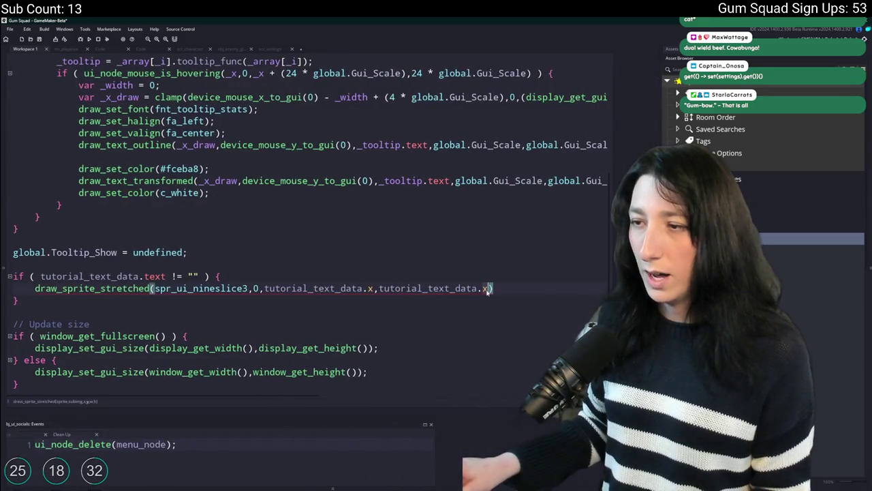
{"action": "type", "text": "y"}
{"action": "scroll", "coordinate": [546, 247], "scroll_direction": "up", "scroll_amount": 5}
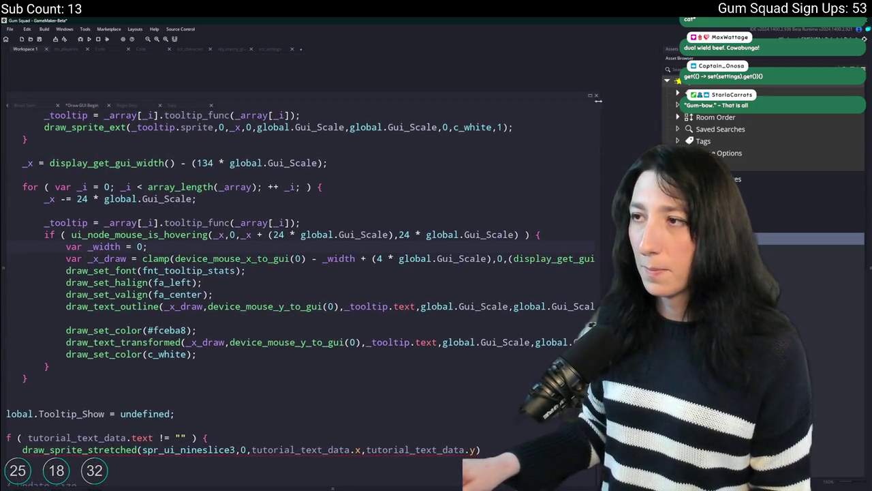
{"action": "left_click", "coordinate": [591, 97]}
{"action": "type", "text": ";"}
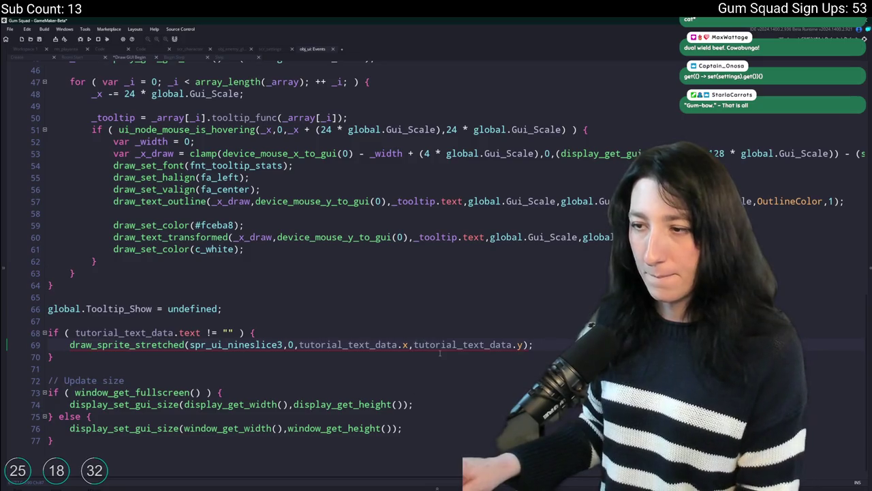
{"action": "left_click", "coordinate": [415, 344]}
{"action": "key", "text": "Return"}
Put each draw_sprite_stretched argument and the closing parenthesis on its own indented line
{"action": "left_click", "coordinate": [300, 349]}
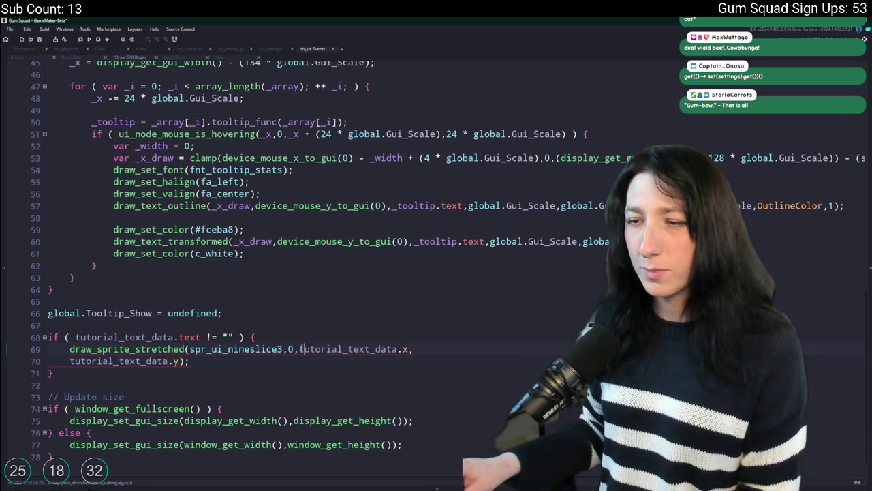
{"action": "key", "text": "Return"}
{"action": "left_click", "coordinate": [287, 349]}
{"action": "key", "text": "Return"}
{"action": "left_click", "coordinate": [191, 349]}
{"action": "key", "text": "Return"}
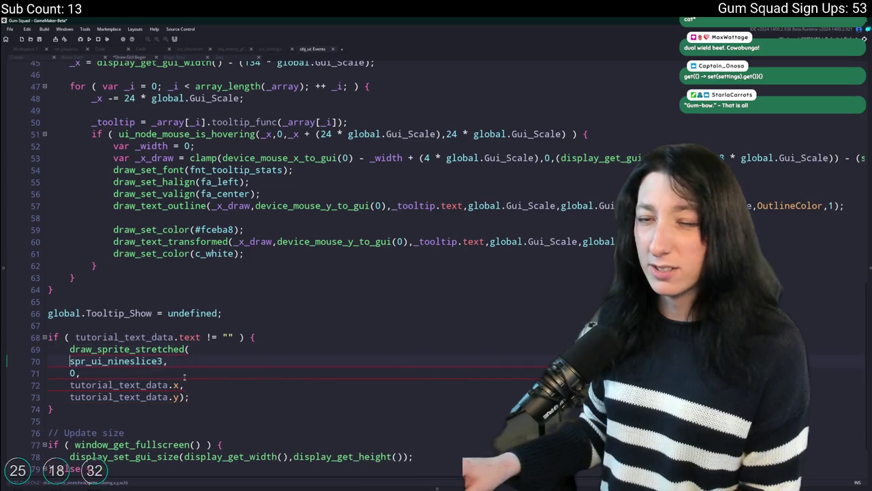
{"action": "left_click", "coordinate": [179, 396]}
{"action": "key", "text": "Return"}
{"action": "scroll", "coordinate": [272, 273], "scroll_direction": "down", "scroll_amount": 1}
{"action": "left_click_drag", "start_coordinate": [179, 369], "coordinate": [102, 333]}
{"action": "key", "text": "Tab"}
{"action": "left_click", "coordinate": [267, 337]}
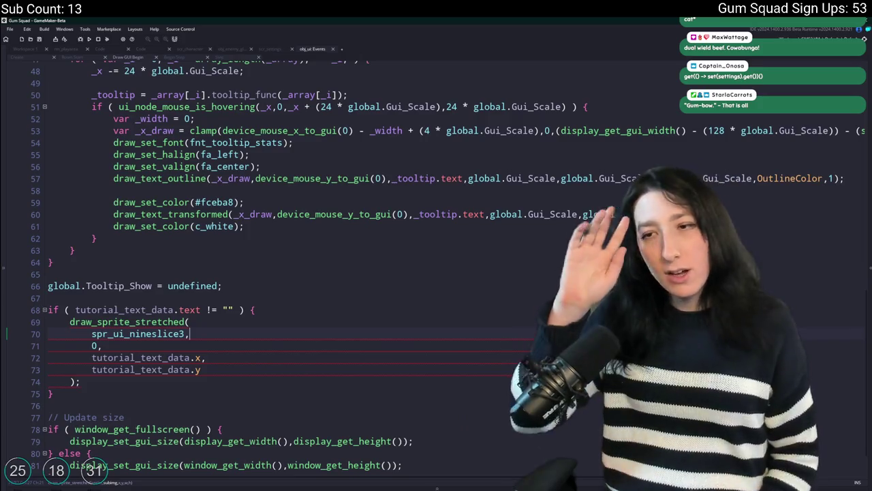
Start a var declaration under the if line and delete the stray apostrophe after the last brace
{"action": "left_click", "coordinate": [215, 357]}
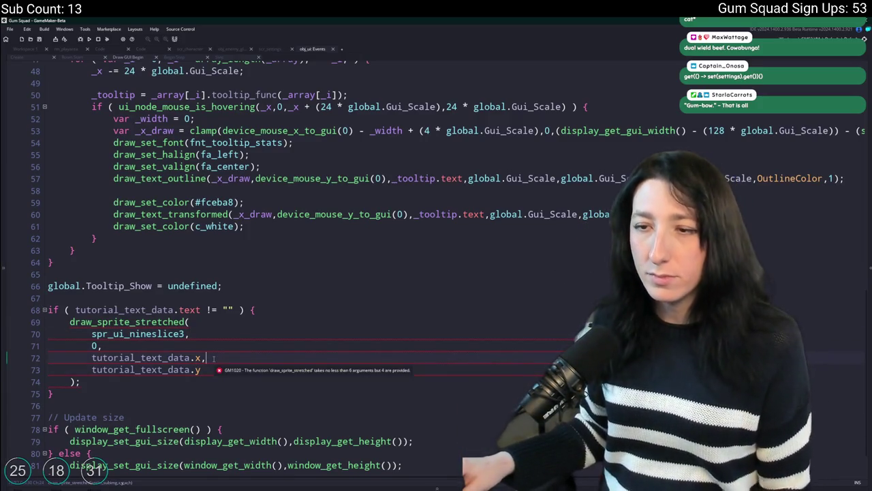
{"action": "left_click", "coordinate": [321, 309]}
{"action": "key", "text": "Return"}
{"action": "type", "text": "var _width = 0"}
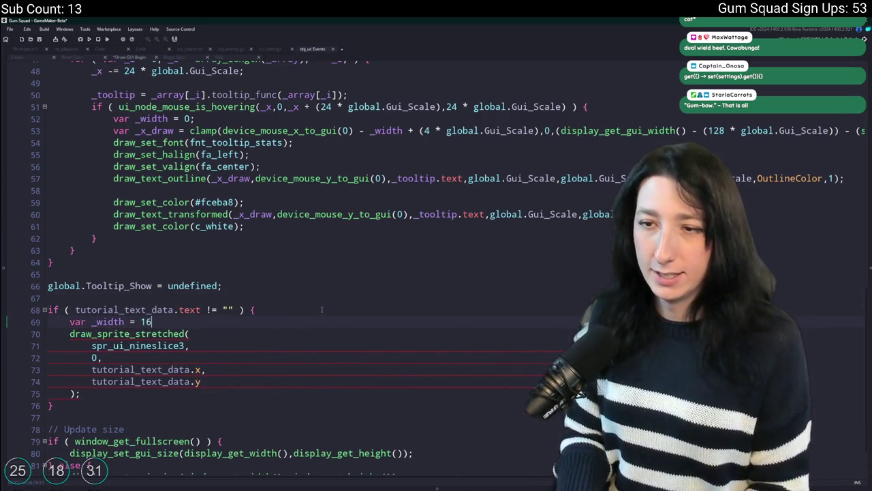
{"action": "scroll", "coordinate": [315, 310], "scroll_direction": "down", "scroll_amount": 1}
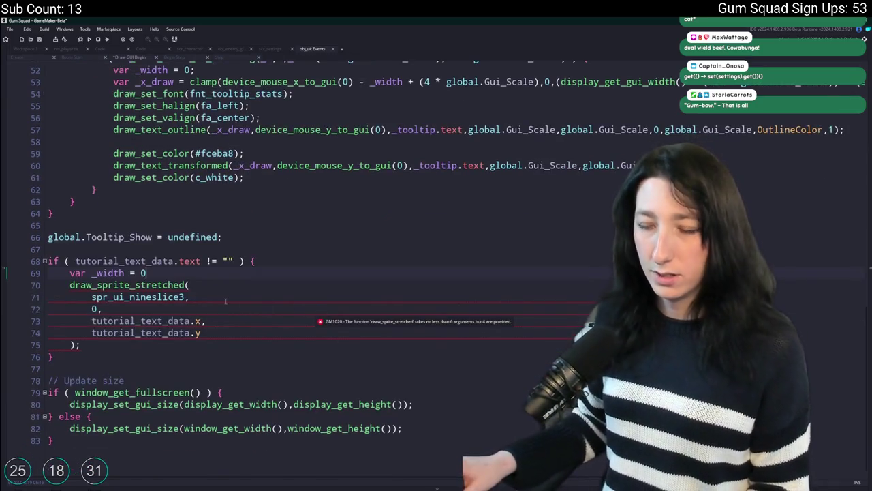
{"action": "scroll", "coordinate": [225, 300], "scroll_direction": "up", "scroll_amount": 2, "text": "ctrl"}
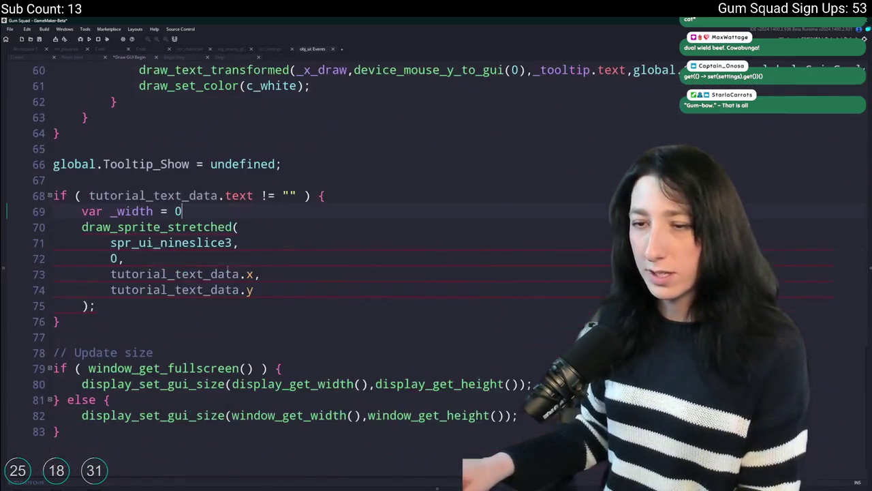
{"action": "scroll", "coordinate": [227, 269], "scroll_direction": "down", "scroll_amount": 1}
{"action": "left_click", "coordinate": [65, 435]}
{"action": "type", "text": "'"}
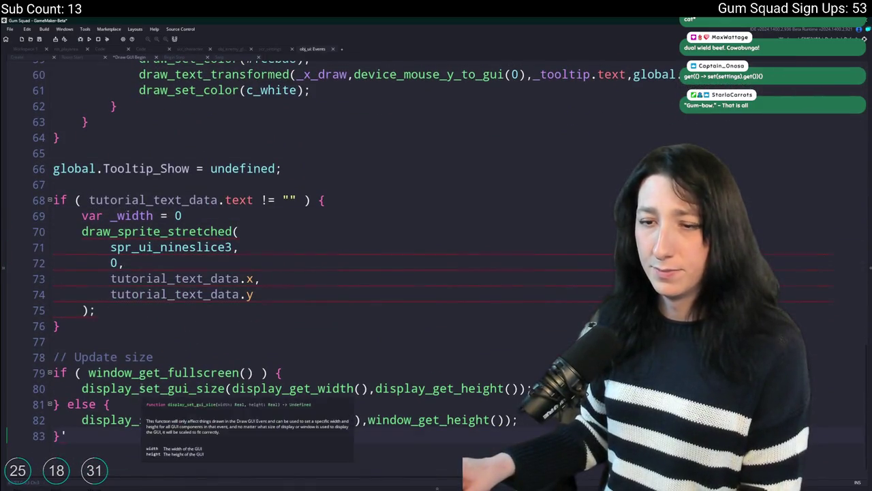
{"action": "key", "text": "BackSpace"}
{"action": "key", "text": "Return"}
Declare _width = 0 and _height = 0 on separate lines beneath var
{"action": "left_click", "coordinate": [217, 207]}
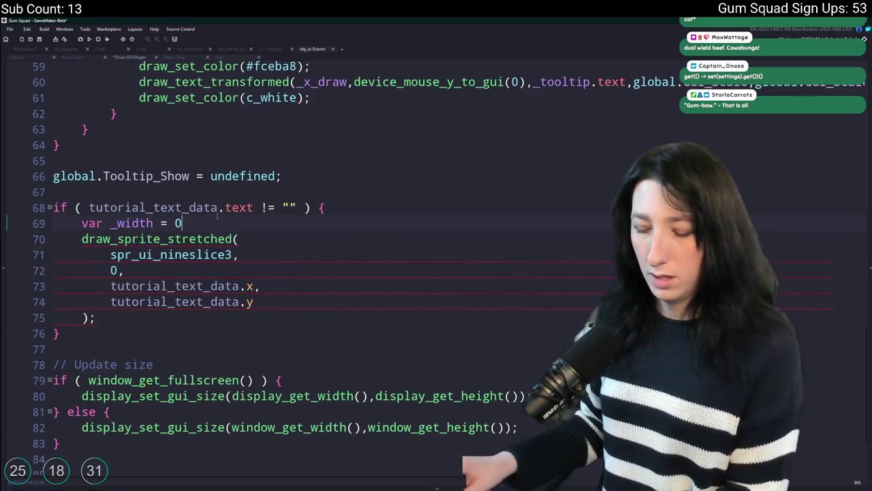
{"action": "type", "text": ","}
{"action": "left_click", "coordinate": [112, 223]}
{"action": "key", "text": "Return"}
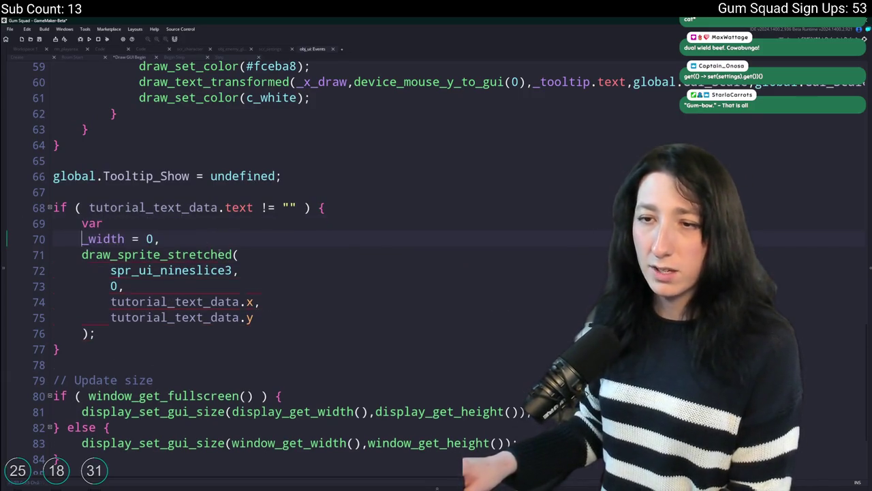
{"action": "key", "text": "ctrl+d"}
{"action": "type", "text": ";"}
{"action": "key", "text": "Return"}
{"action": "left_click", "coordinate": [88, 254]}
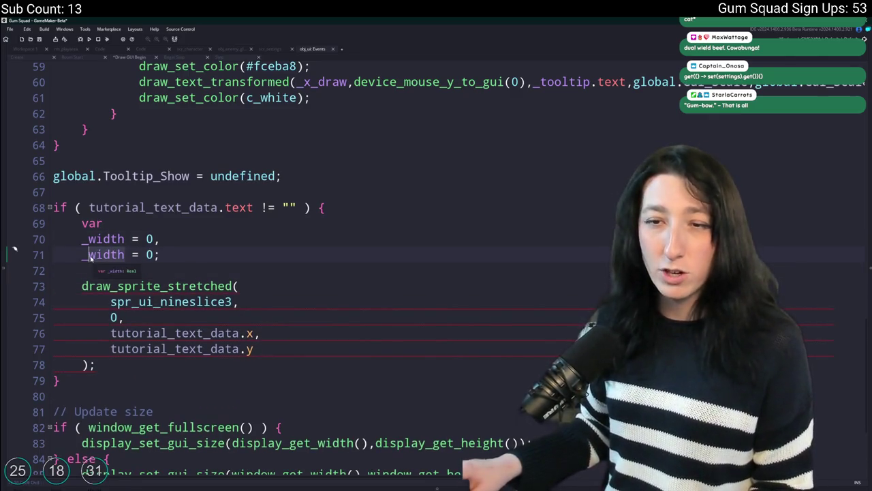
{"action": "key", "text": "ctrl+Delete"}
{"action": "type", "text": "heightg"}
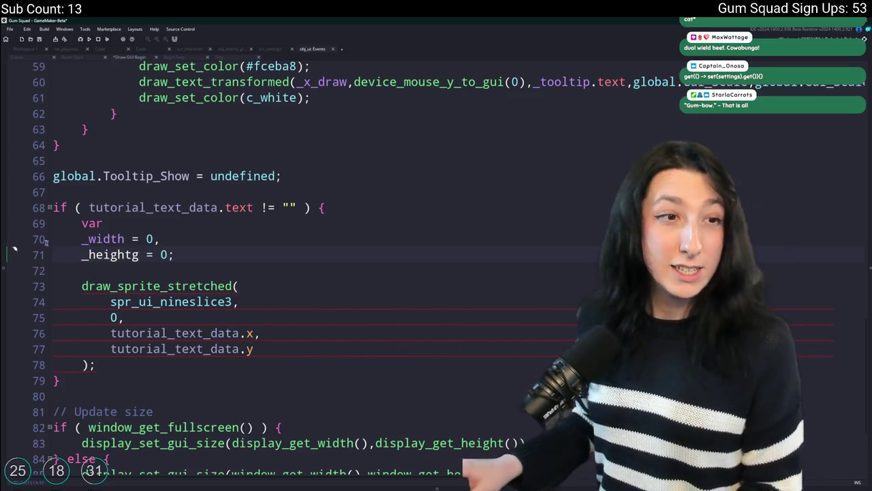
{"action": "key", "text": "BackSpace"}
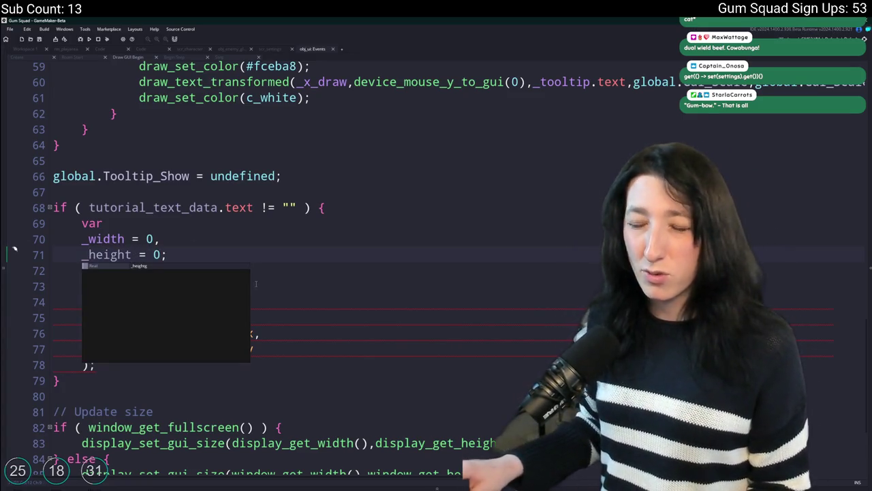
{"action": "key", "text": "Escape"}
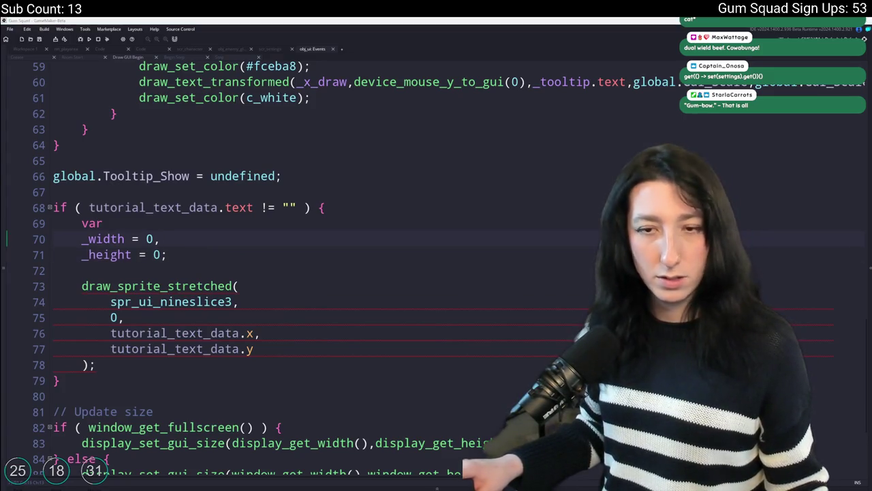
{"action": "double_click", "coordinate": [94, 238]}
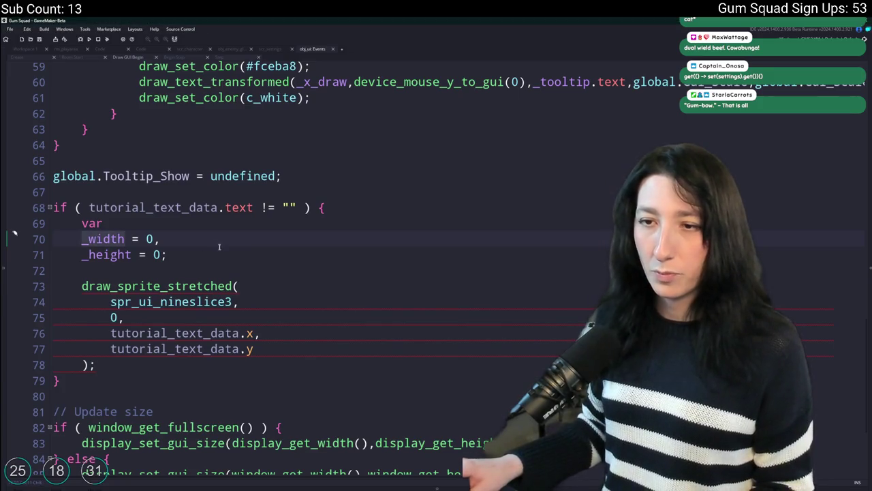
Below the declarations, set the font with draw_set_font(fnt_tooltip_stats);
{"action": "left_click", "coordinate": [217, 254]}
{"action": "key", "text": "Return"}
{"action": "key", "text": "Return"}
{"action": "type", "text": "draw_set_"}
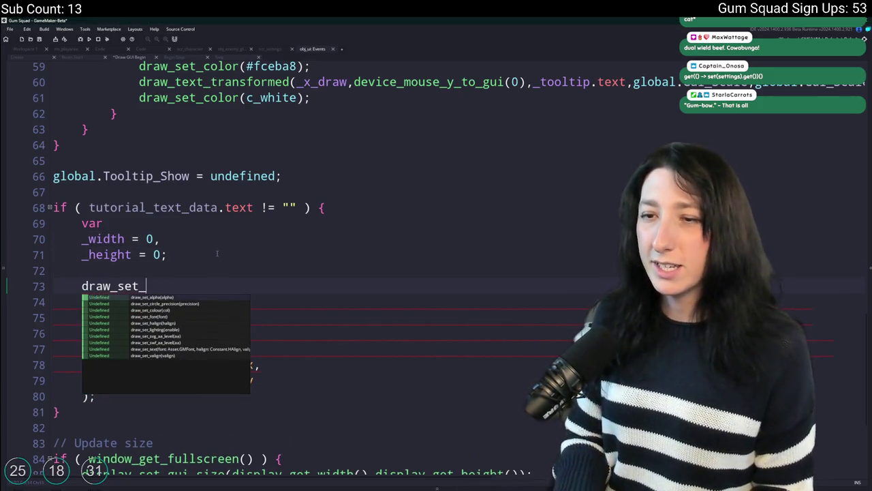
{"action": "type", "text": "font(fnt_"}
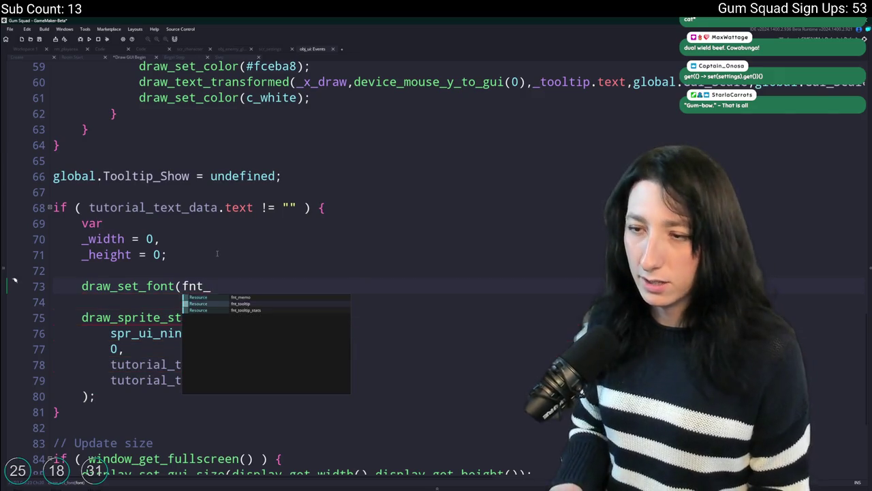
{"action": "left_click", "coordinate": [239, 304]}
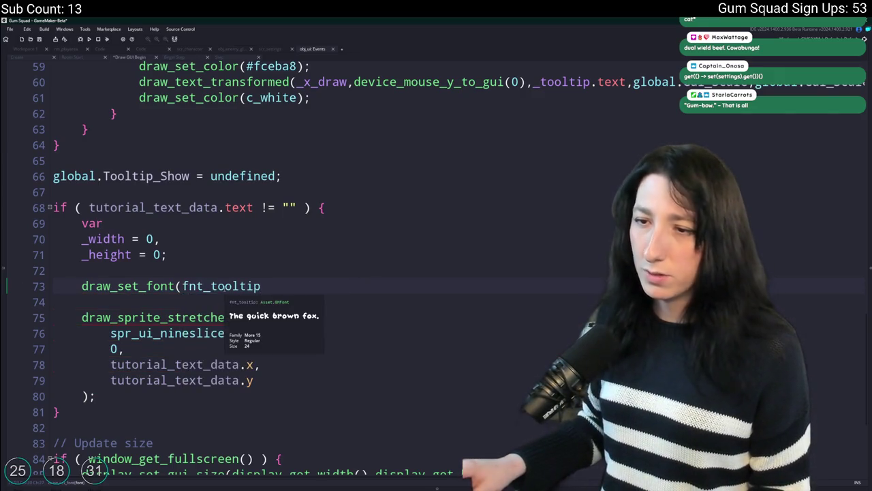
{"action": "type", "text": "_stats"}
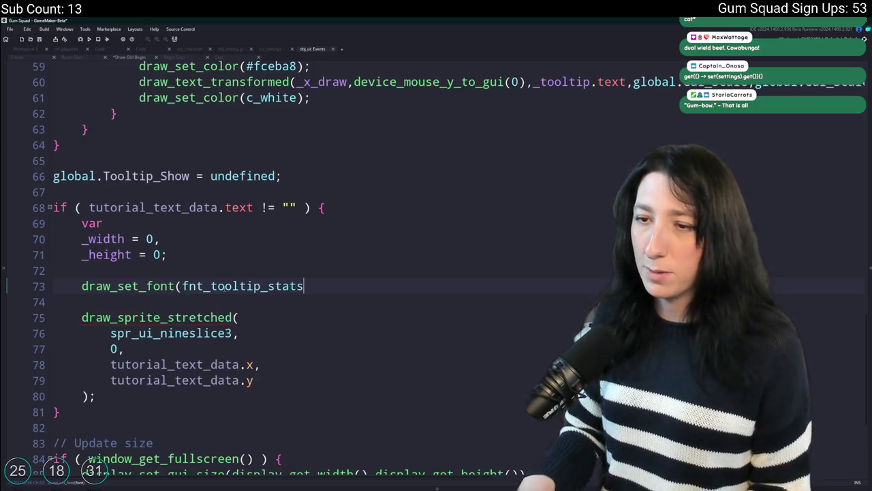
{"action": "type", "text": ");"}
Add draw_set_halign(fa_left); and draw_set_valign(fa_top); on the following lines
{"action": "key", "text": "Return"}
{"action": "type", "text": "darw"}
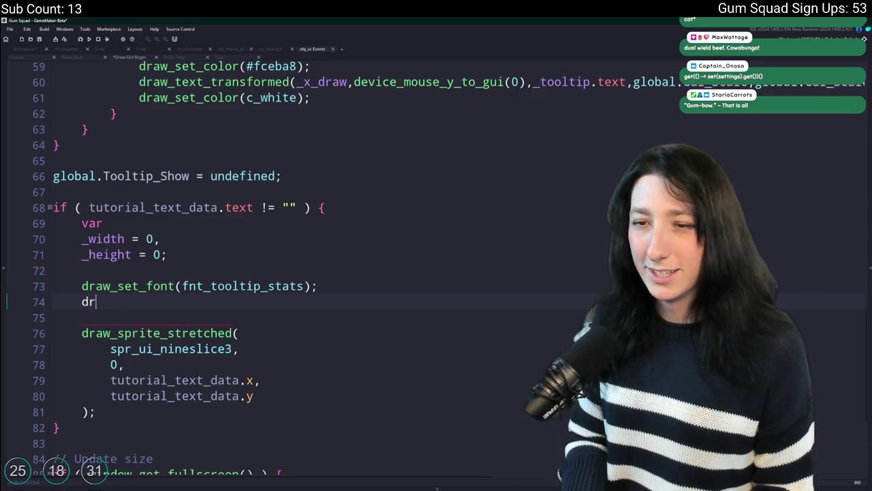
{"action": "type", "text": "aw_set_halign(fa_"}
{"action": "type", "text": "leef"}
{"action": "type", "text": "t);"}
{"action": "key", "text": "Return"}
{"action": "type", "text": "draw_Set_gvali"}
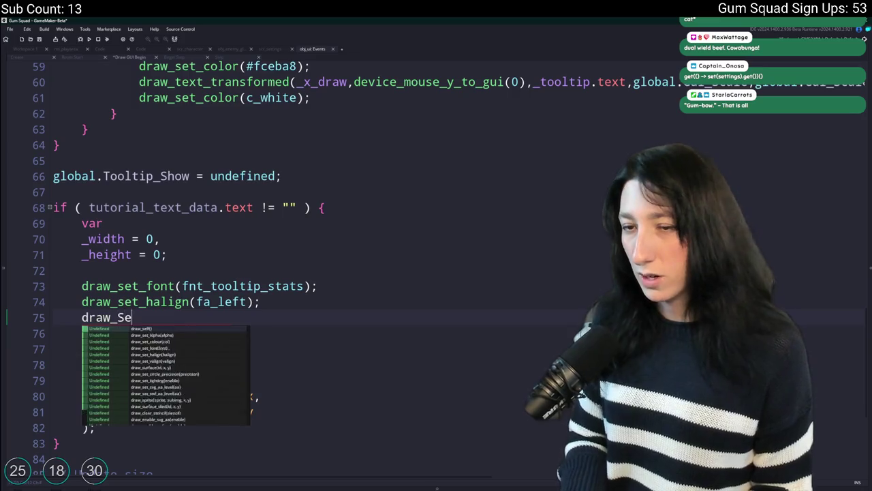
{"action": "key", "text": "BackSpace"}
{"action": "key", "text": "BackSpace"}
{"action": "key", "text": "BackSpace"}
{"action": "type", "text": "set_va"}
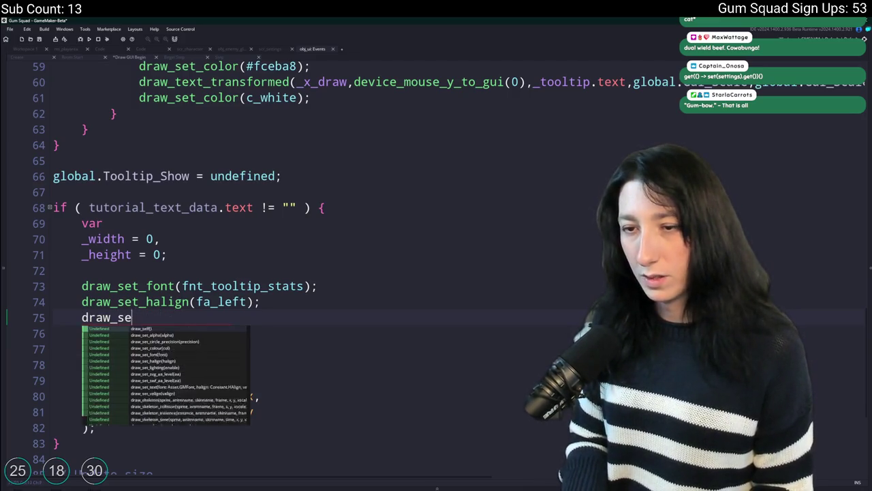
{"action": "key", "text": "Return"}
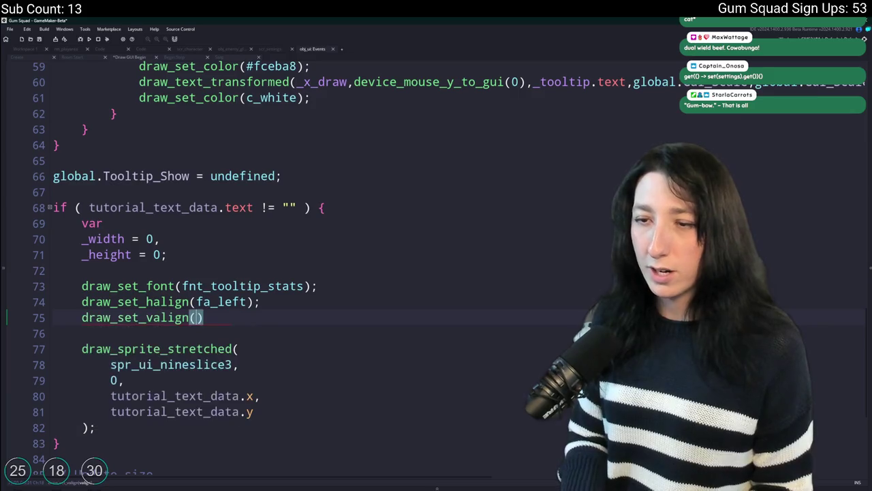
{"action": "type", "text": "fa"}
{"action": "key", "text": "BackSpace"}
{"action": "type", "text": "a_top"}
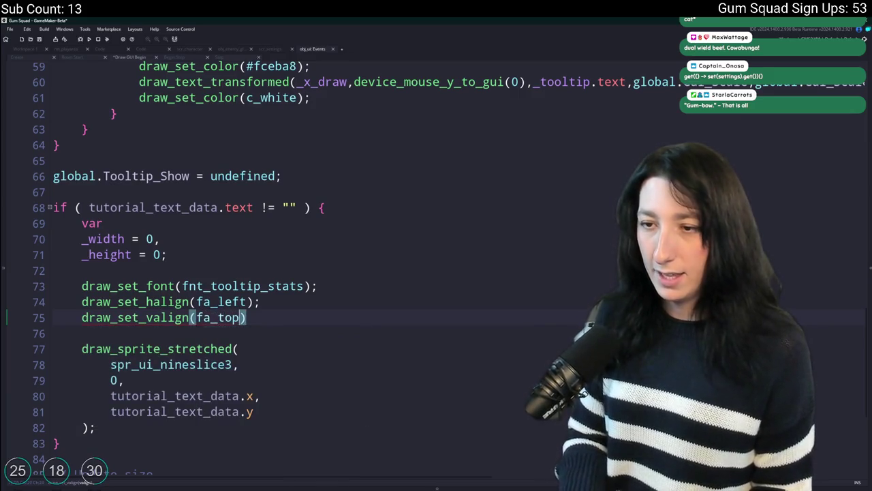
{"action": "key", "text": "Return"}
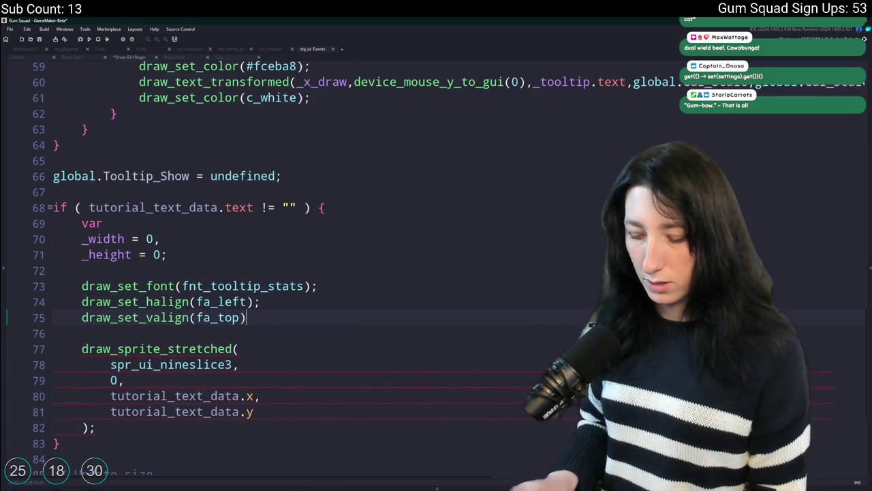
{"action": "type", "text": ";"}
Leave a blank line after the alignment calls
{"action": "scroll", "coordinate": [285, 312], "scroll_direction": "down", "scroll_amount": 1}
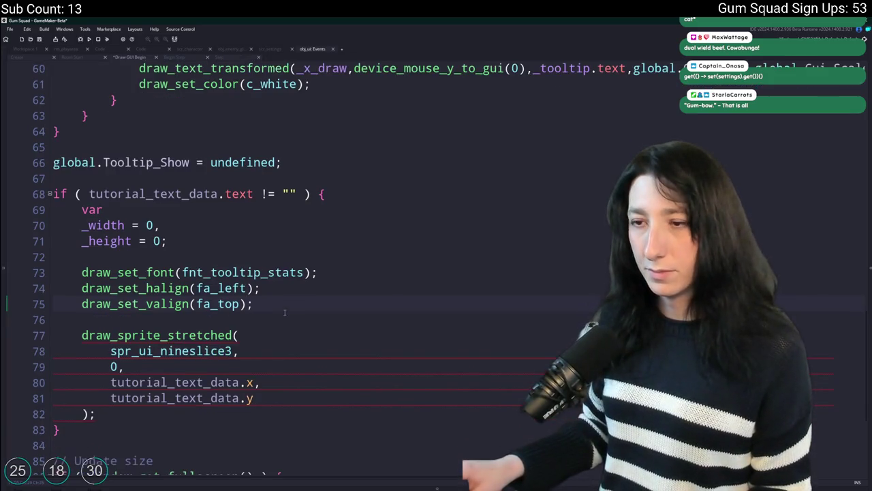
{"action": "scroll", "coordinate": [284, 312], "scroll_direction": "down", "scroll_amount": 1}
{"action": "key", "text": "Return"}
{"action": "key", "text": "BackSpace"}
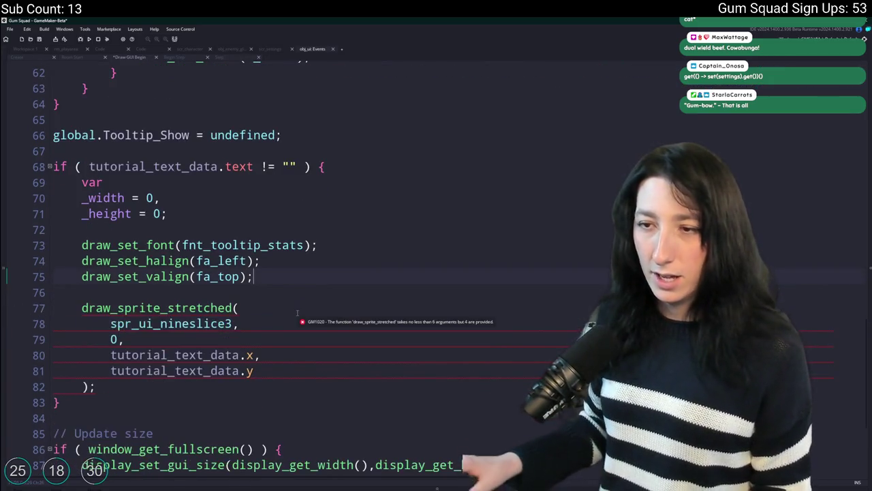
{"action": "key", "text": "Return"}
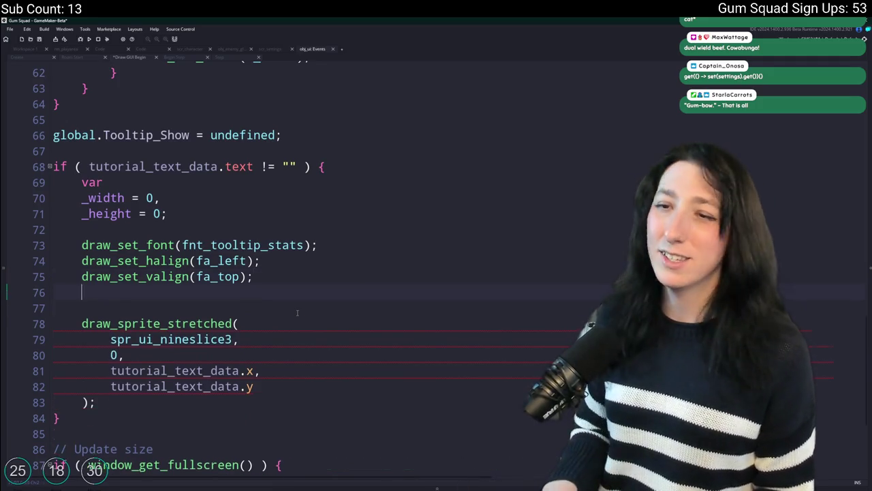
Start a _width = string_width line, with a var _text line above it
{"action": "key", "text": "Return"}
{"action": "type", "text": "_width = str"}
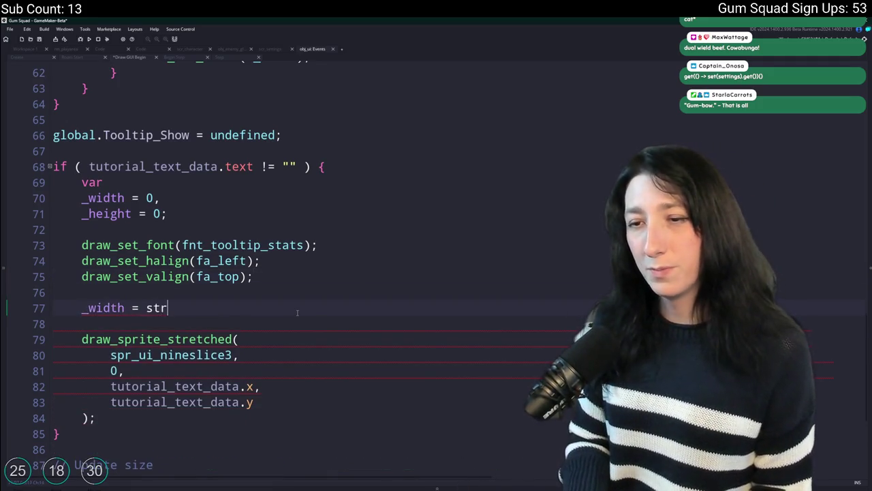
{"action": "type", "text": "ing_width"}
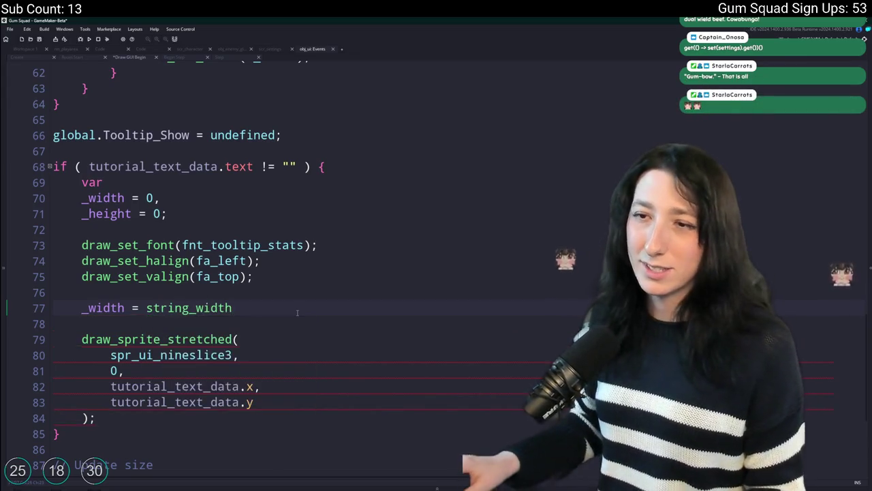
{"action": "left_click", "coordinate": [278, 294]}
{"action": "key", "text": "Return"}
{"action": "type", "text": "var"}
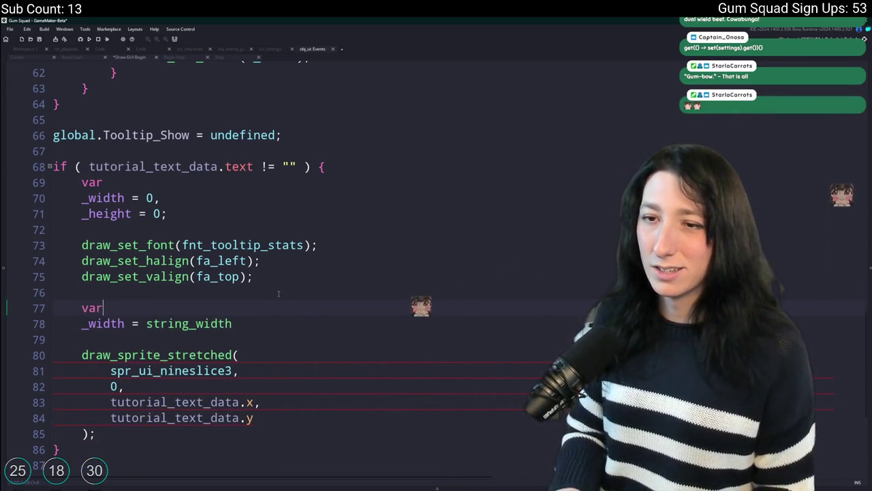
{"action": "type", "text": " _text ="}
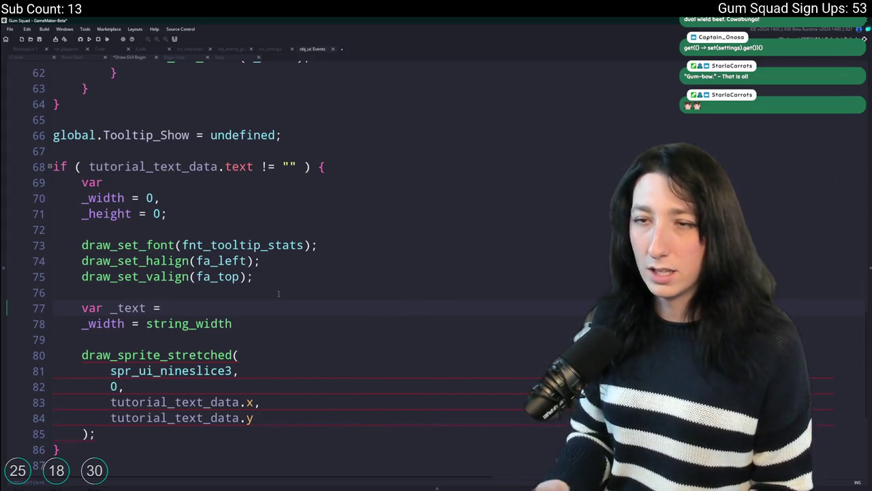
{"action": "scroll", "coordinate": [281, 297], "scroll_direction": "down", "scroll_amount": 1}
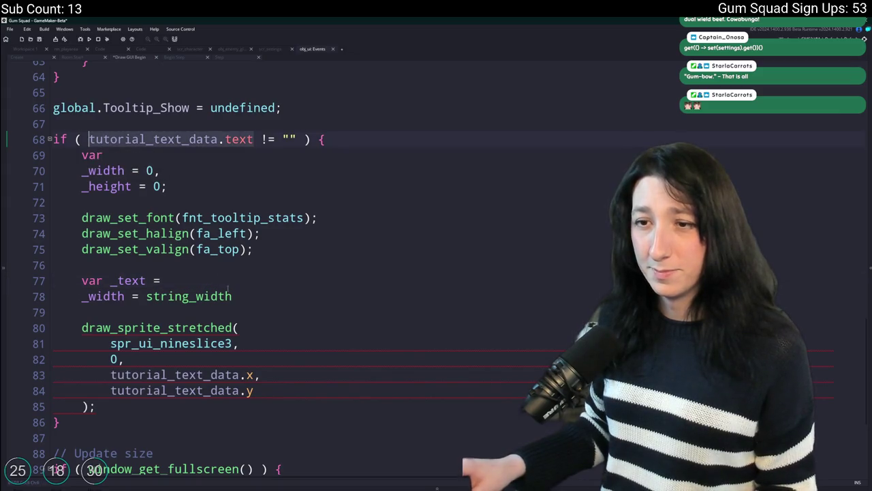
Assign _text the wrapped tutorial_text_data.text via gml_text_add_linebreaks_normal
{"action": "left_click", "coordinate": [231, 294]}
{"action": "left_click", "coordinate": [253, 278]}
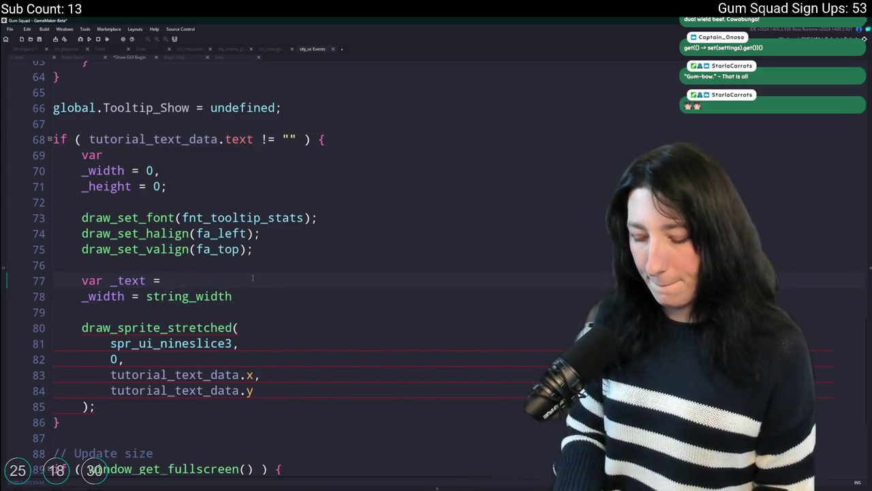
{"action": "type", "text": "normal"}
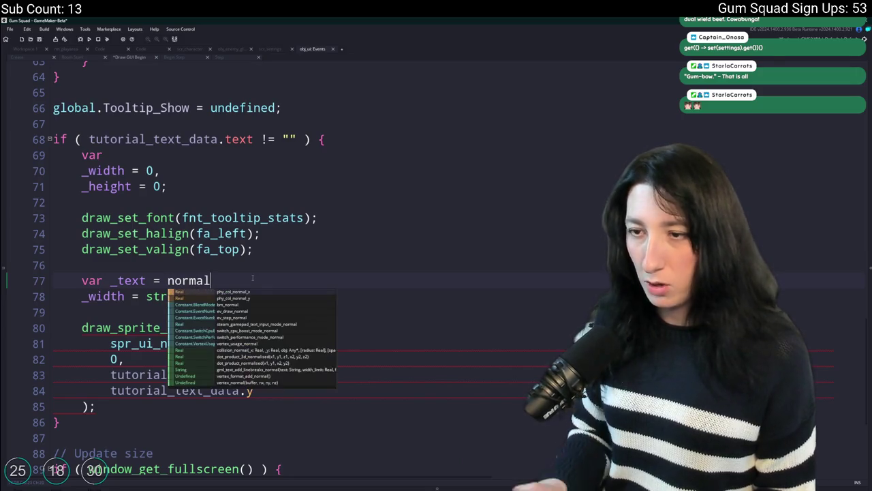
{"action": "left_click", "coordinate": [279, 372]}
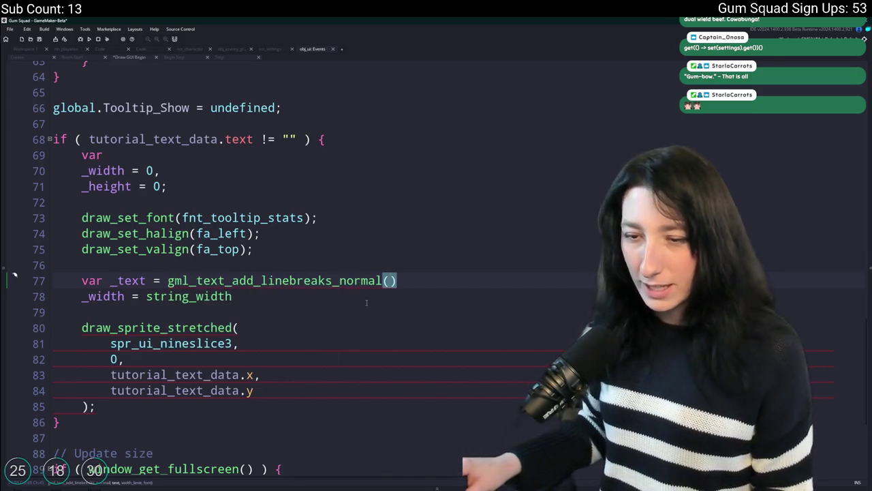
{"action": "scroll", "coordinate": [279, 375], "scroll_direction": "down", "scroll_amount": 1}
{"action": "type", "text": "tutorial_text_data.text,"}
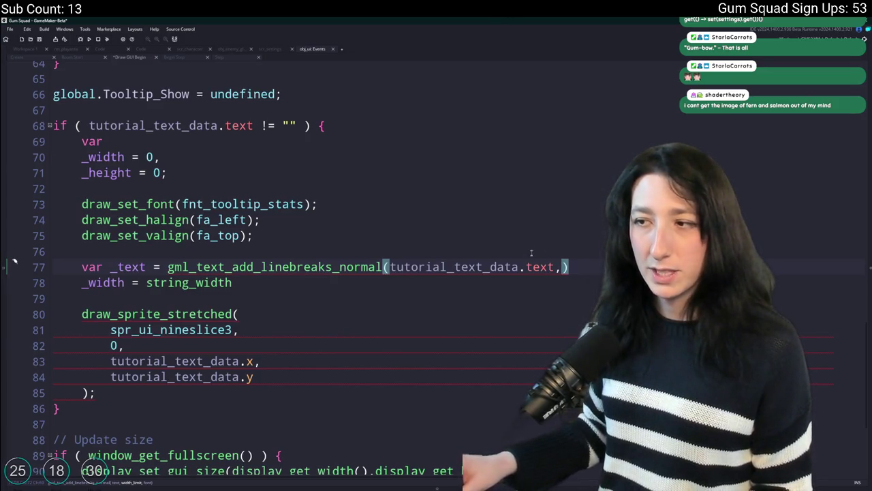
{"action": "mouse_move", "coordinate": [532, 260]}
{"action": "type", "text": "300"}
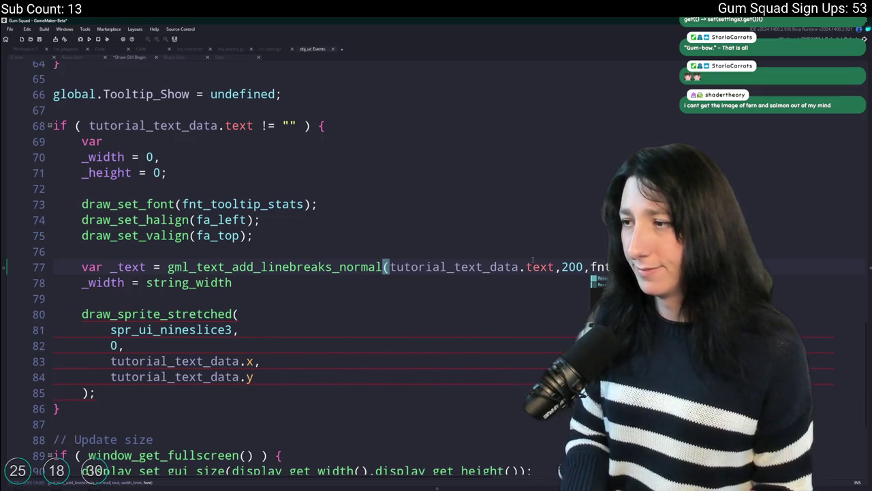
{"action": "type", "text": "_"}
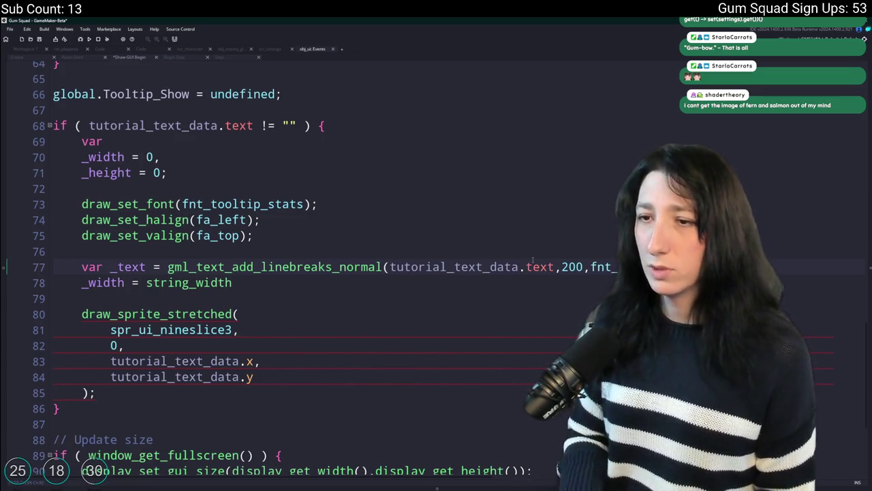
{"action": "key", "text": "BackSpace"}
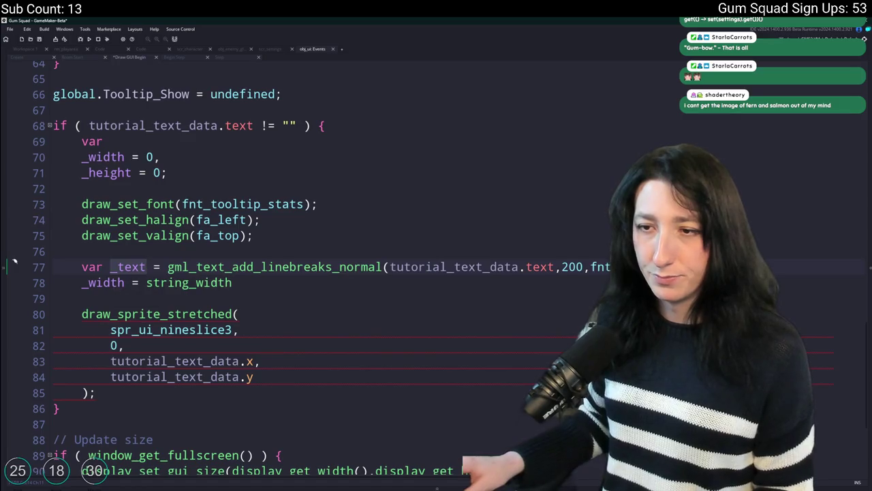
Set _width to string_width(_text) * global.Gui_Scale and duplicate it as _height with string_height
{"action": "key", "text": "Down"}
{"action": "type", "text": "(_text) * global."}
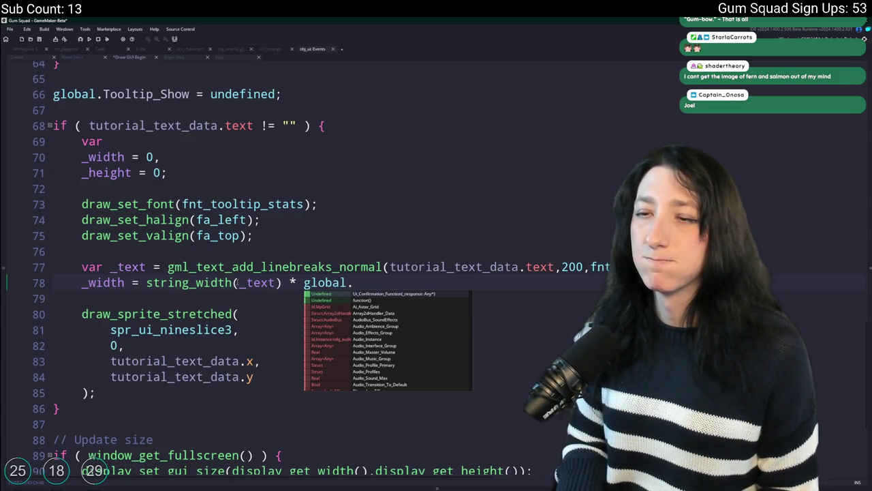
{"action": "type", "text": "Gui_"}
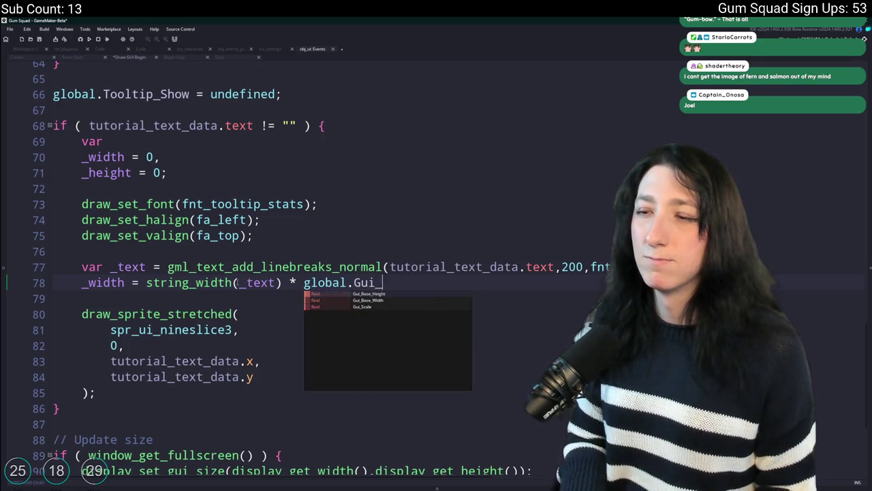
{"action": "type", "text": "Scale;"}
{"action": "key", "text": "ctrl+d"}
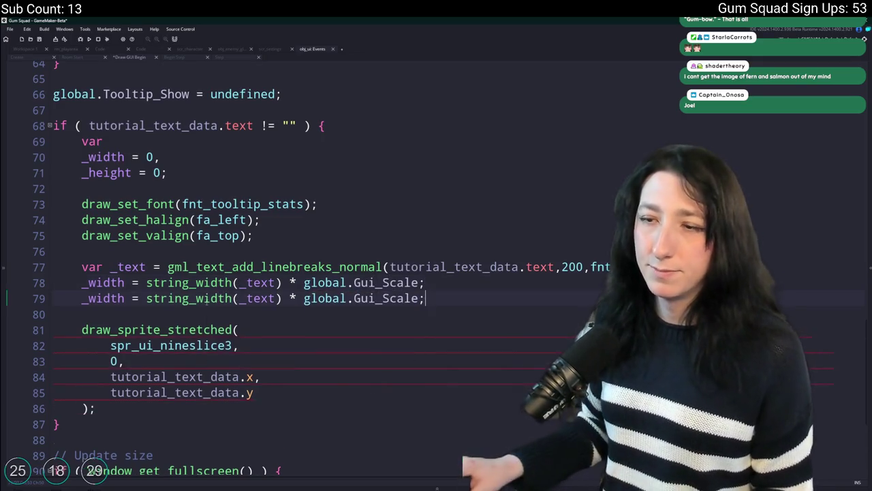
{"action": "left_click", "coordinate": [231, 297]}
{"action": "key", "text": "BackSpace"}
{"action": "key", "text": "BackSpace"}
{"action": "key", "text": "BackSpace"}
{"action": "type", "text": "heig"}
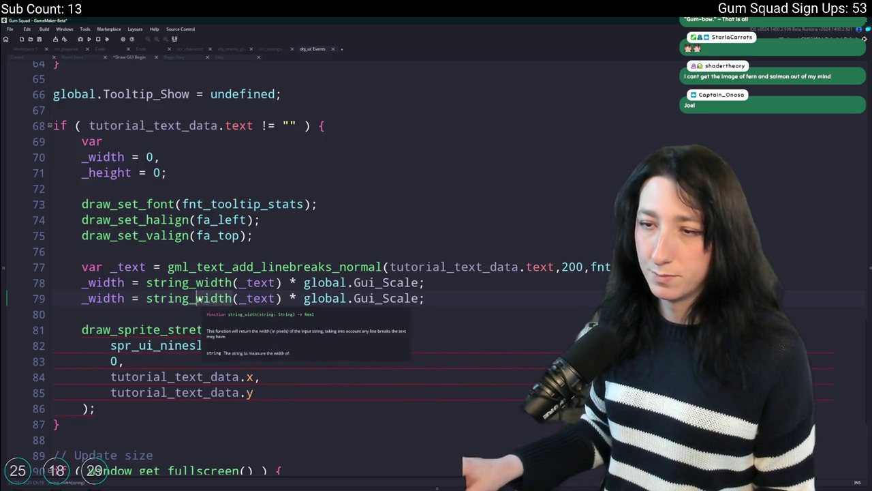
{"action": "type", "text": "ht"}
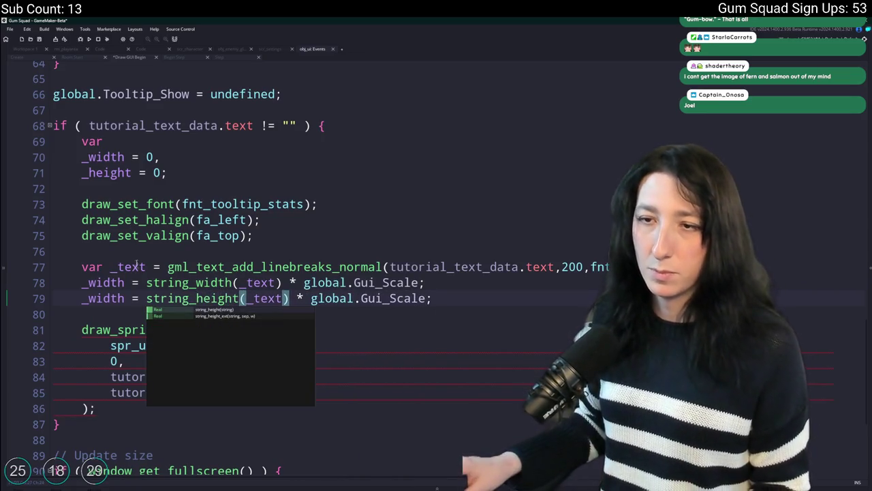
{"action": "left_click", "coordinate": [102, 298]}
{"action": "double_click", "coordinate": [103, 298]}
{"action": "type", "text": "_height"}
Wrap the string_width(_text) and string_height(_text) calls in parentheses on lines 78 and 79
{"action": "left_click", "coordinate": [145, 283]}
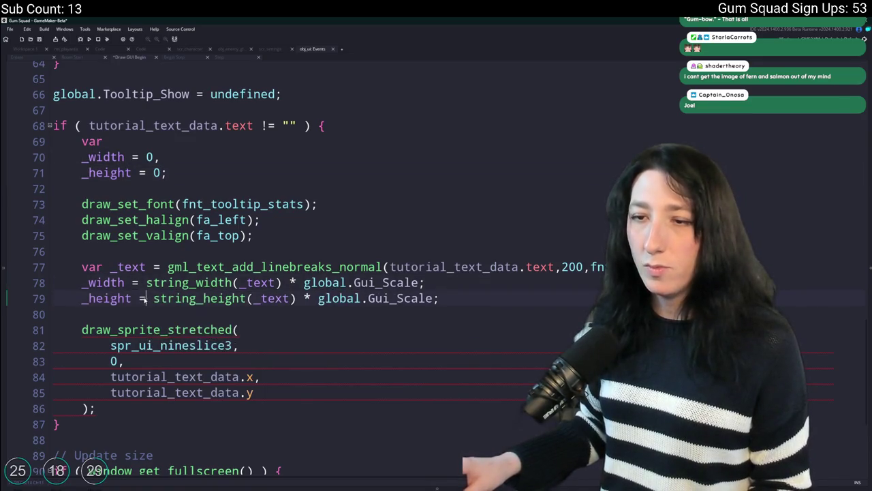
{"action": "type", "text": "("}
{"action": "left_click", "coordinate": [153, 298]}
{"action": "type", "text": "("}
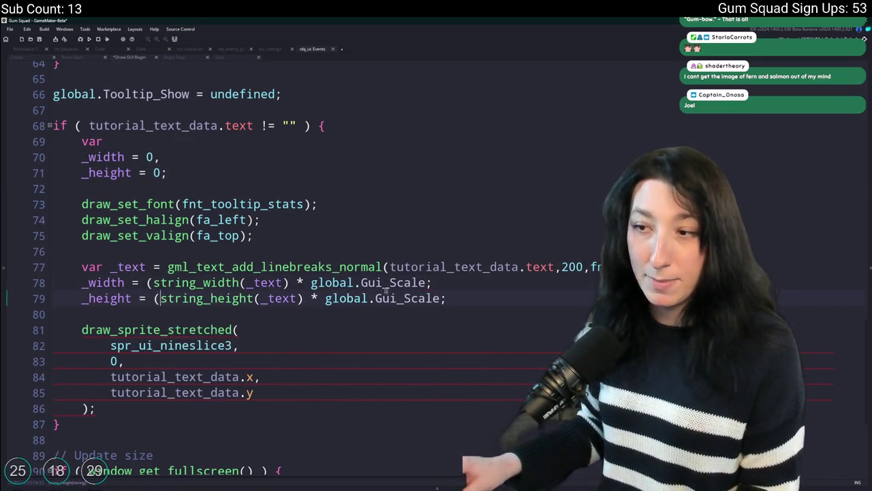
{"action": "left_click", "coordinate": [425, 282]}
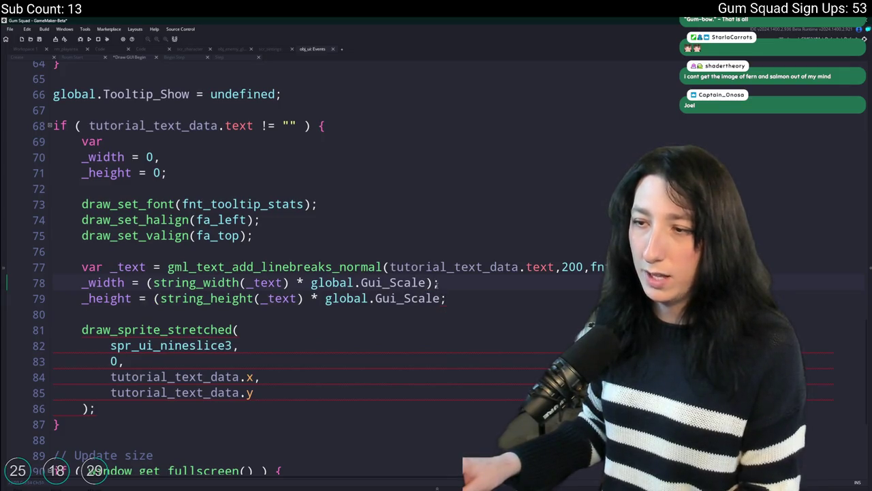
{"action": "left_click", "coordinate": [289, 282]}
{"action": "type", "text": ")"}
{"action": "left_click", "coordinate": [303, 297]}
{"action": "type", "text": ")"}
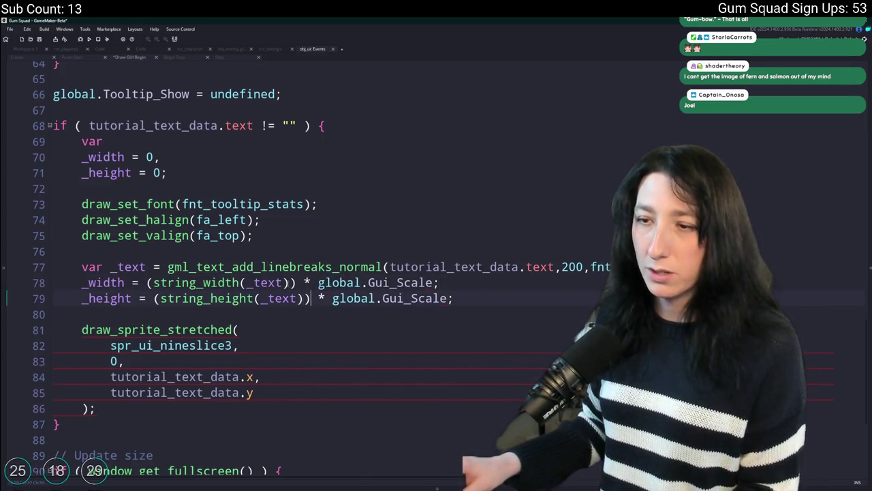
{"action": "left_click", "coordinate": [289, 282]}
{"action": "type", "text": "+"}
{"action": "key", "text": "BackSpace"}
{"action": "key", "text": "BackSpace"}
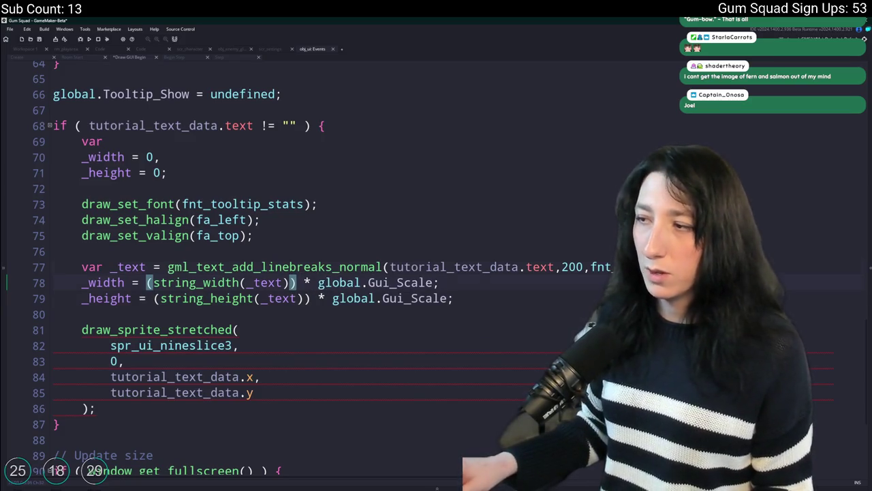
{"action": "left_click", "coordinate": [127, 269]}
{"action": "left_click", "coordinate": [118, 268]}
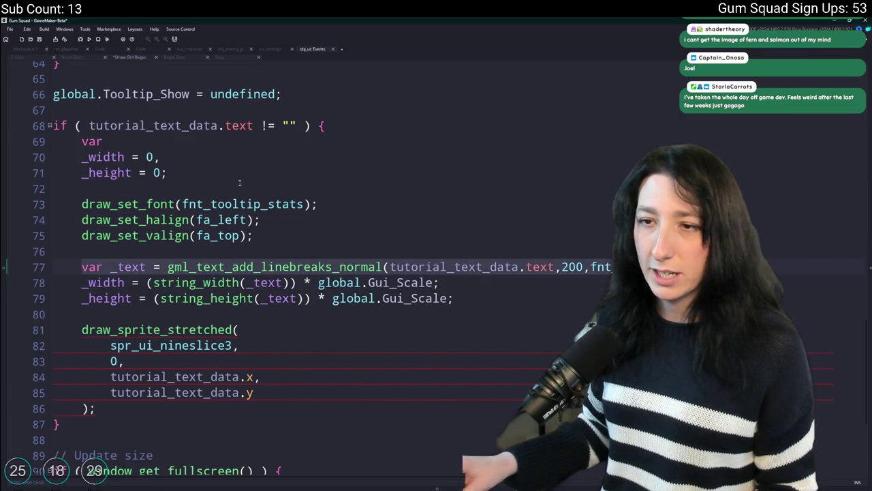
{"action": "left_click", "coordinate": [209, 173]}
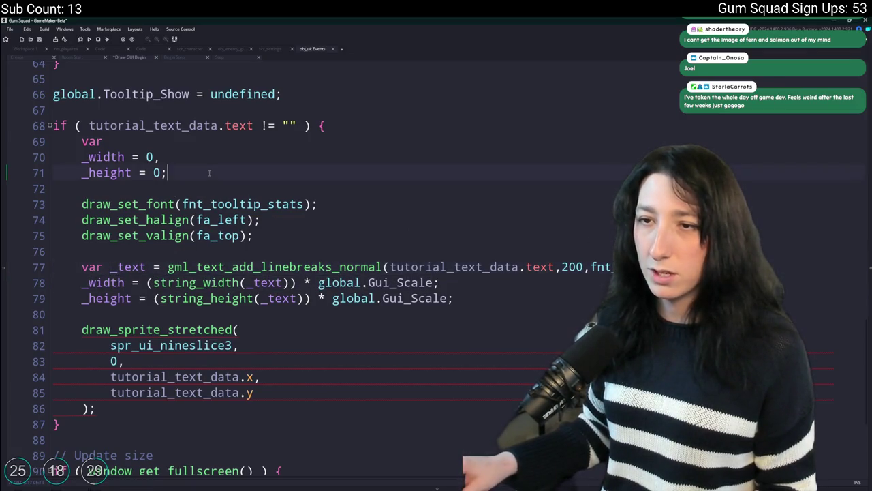
Move the _text assignment into the var block and declare _padding = 8
{"action": "key", "text": "BackSpace"}
{"action": "type", "text": ","}
{"action": "key", "text": "Return"}
{"action": "key", "text": "ctrl+v"}
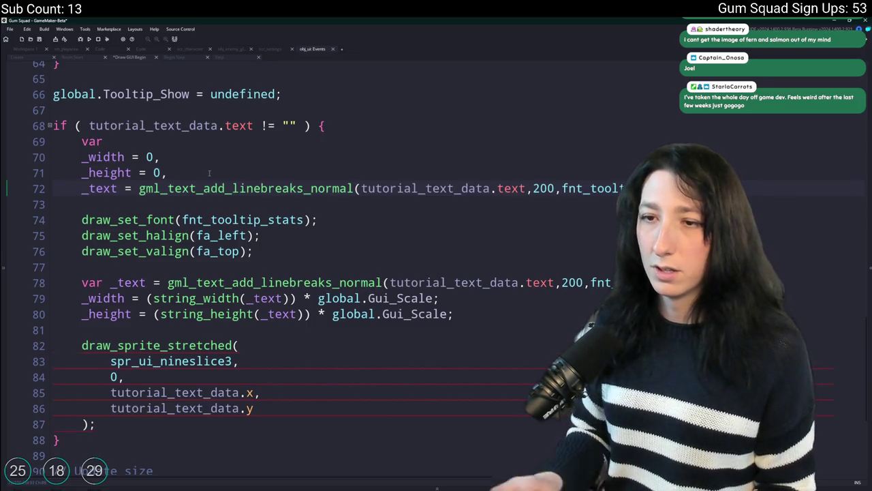
{"action": "triple_click", "coordinate": [273, 282]}
{"action": "key", "text": "BackSpace"}
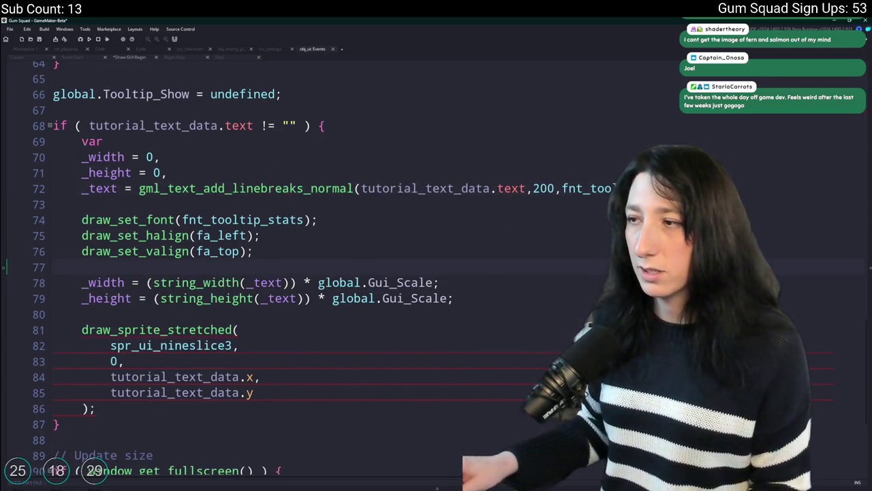
{"action": "left_click", "coordinate": [167, 172]}
{"action": "key", "text": "Return"}
{"action": "type", "text": "_paddingk"}
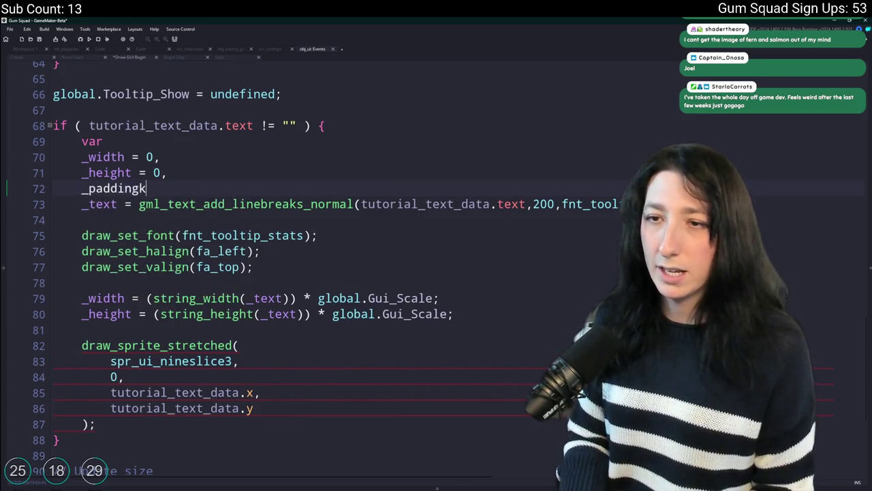
{"action": "key", "text": "BackSpace"}
{"action": "type", "text": " = 8,"}
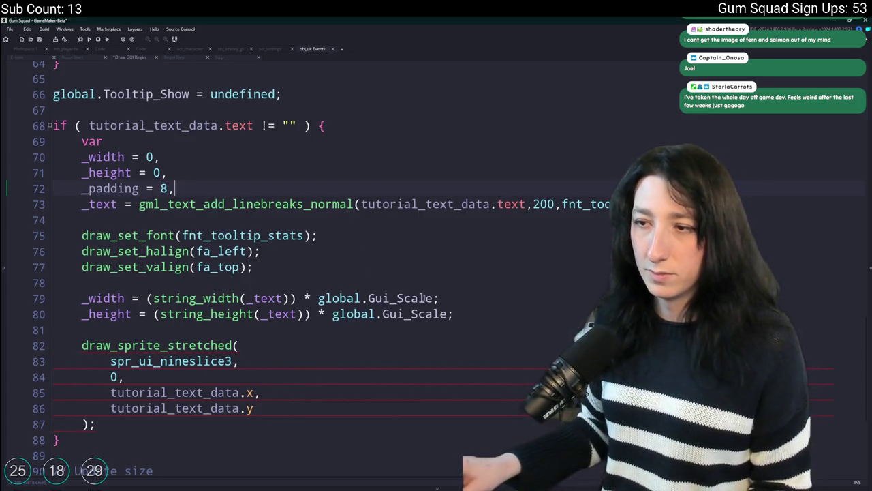
Add + (_padding * 2) to both the width and height expressions
{"action": "left_click", "coordinate": [285, 298]}
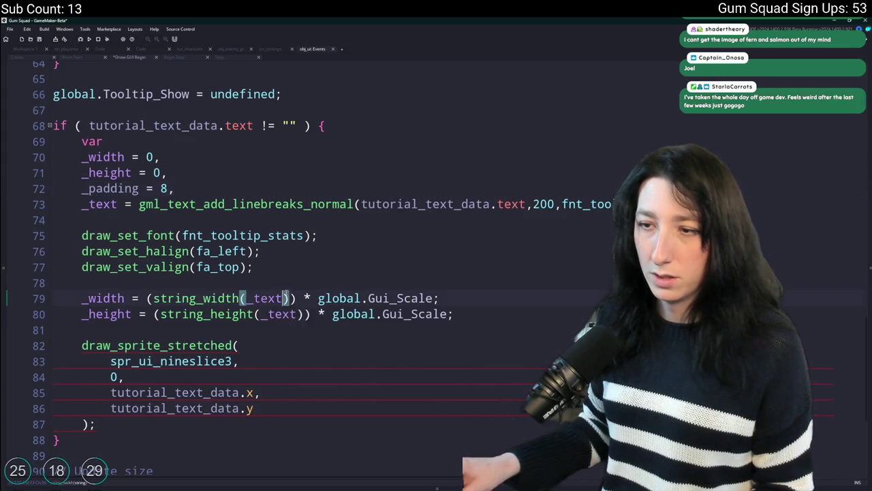
{"action": "key", "text": "Right"}
{"action": "type", "text": "+ _padding"}
{"action": "left_click", "coordinate": [308, 314]}
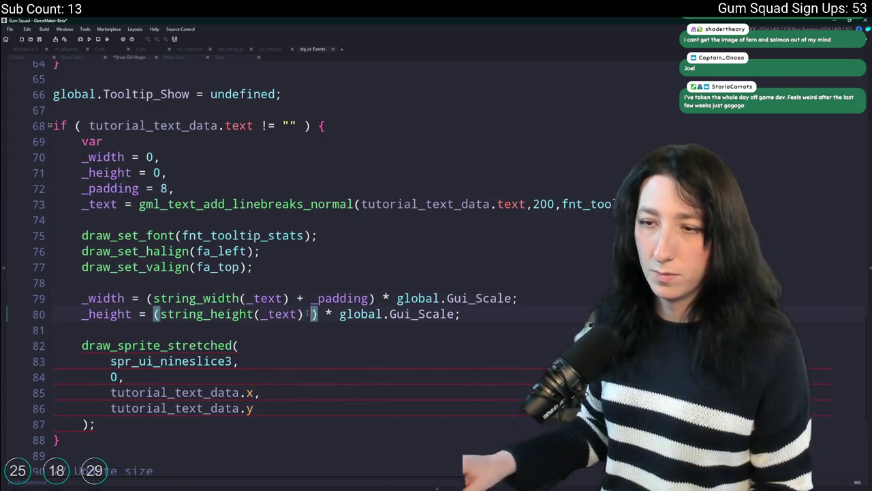
{"action": "type", "text": "+ (_padding * 2"}
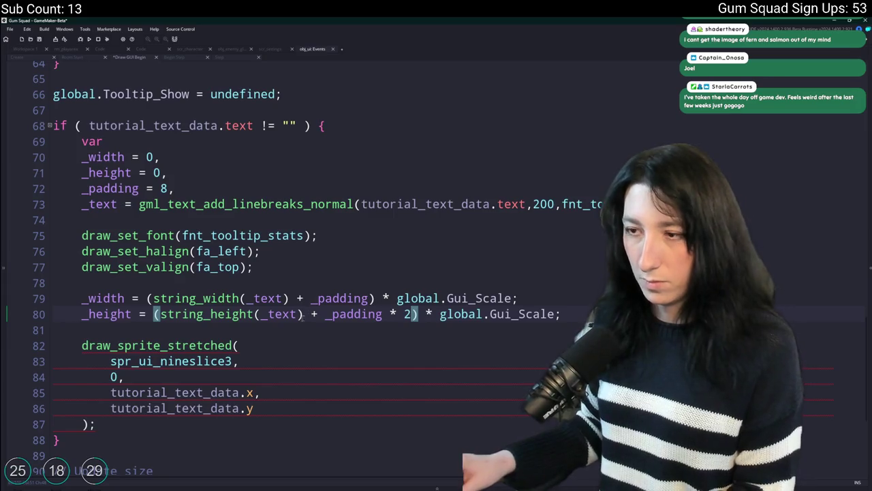
{"action": "type", "text": ")"}
{"action": "left_click", "coordinate": [325, 313]}
{"action": "type", "text": "("}
{"action": "left_click", "coordinate": [311, 298]}
{"action": "type", "text": "("}
{"action": "left_click", "coordinate": [382, 298]}
{"action": "type", "text": "* 2)"}
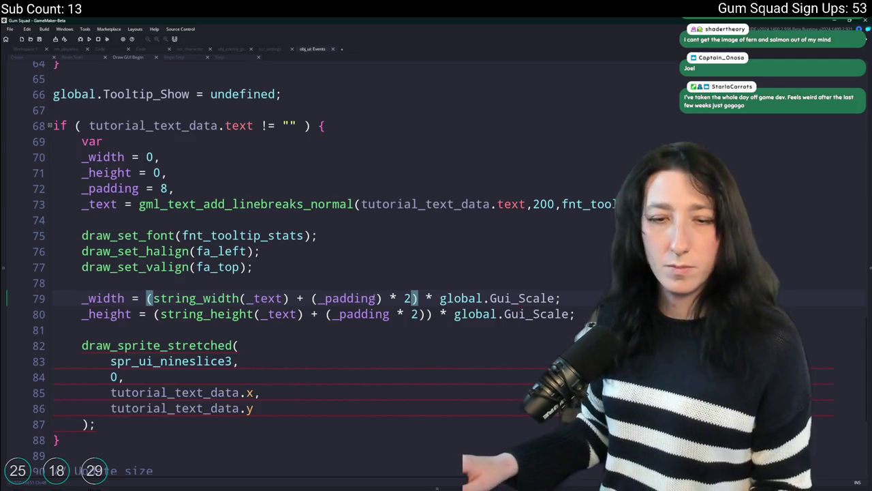
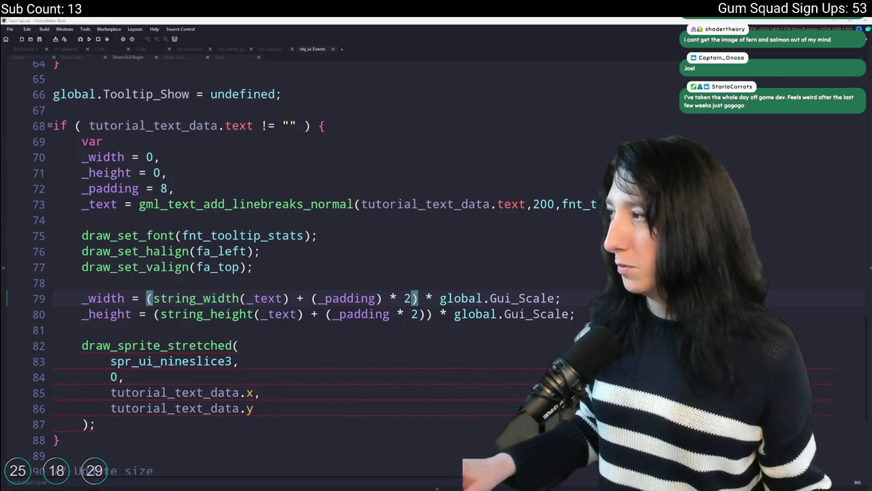
Add _width and _height arguments after tutorial_text_data.y in the draw_sprite_stretched call
{"action": "scroll", "coordinate": [505, 186], "scroll_direction": "down", "scroll_amount": 2}
{"action": "left_click", "coordinate": [239, 291]}
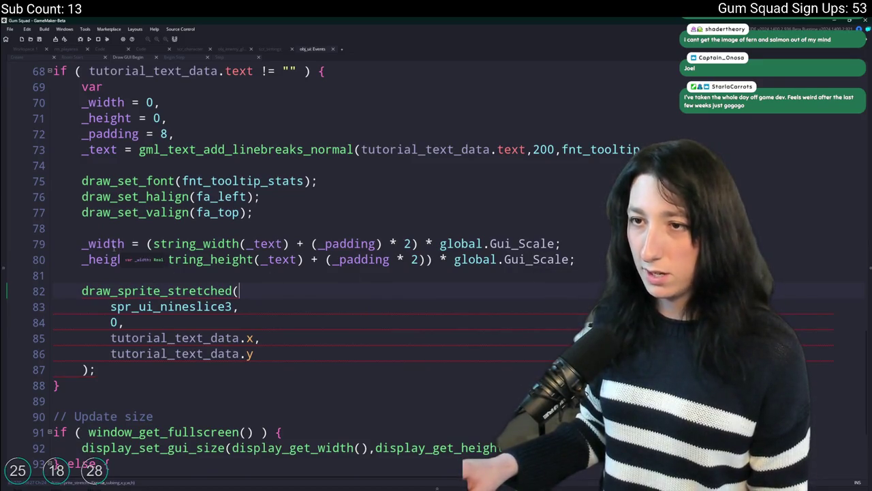
{"action": "mouse_move", "coordinate": [589, 260]}
{"action": "left_mouse_down"}
{"action": "mouse_move", "coordinate": [238, 259]}
{"action": "mouse_move", "coordinate": [80, 243]}
{"action": "left_mouse_up"}
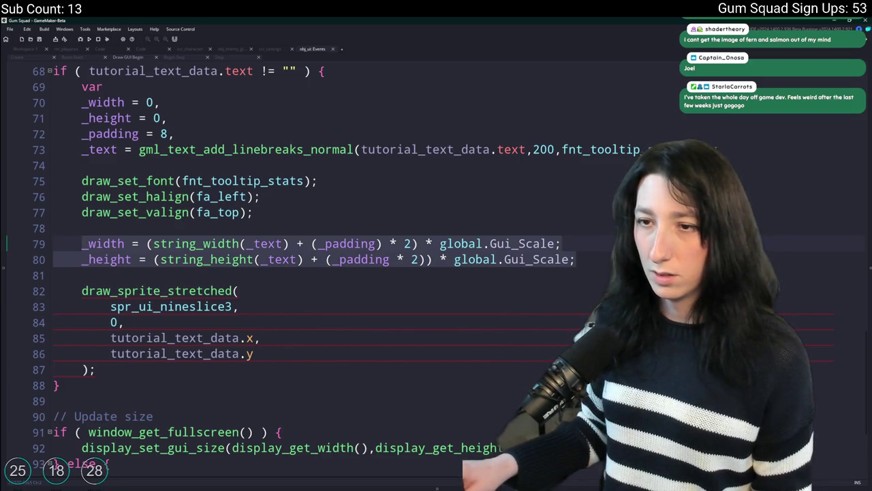
{"action": "left_click", "coordinate": [502, 194]}
{"action": "scroll", "coordinate": [504, 174], "scroll_direction": "down", "scroll_amount": 1}
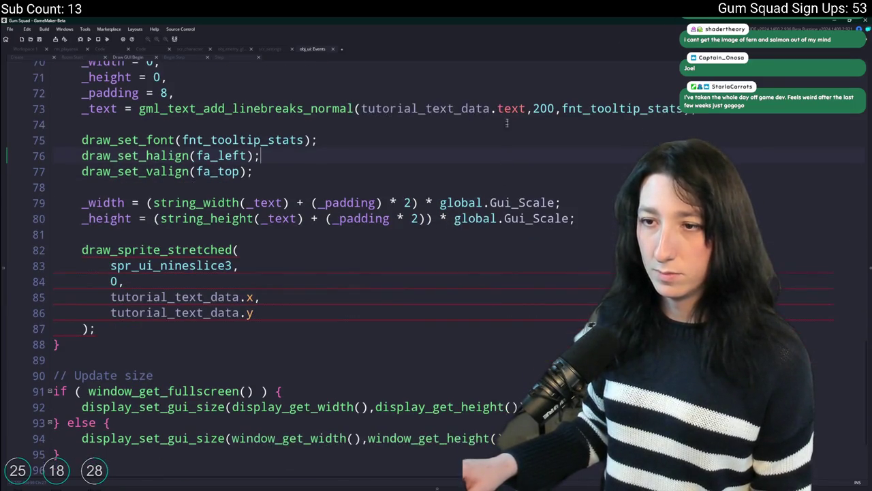
{"action": "left_click", "coordinate": [254, 297]}
{"action": "type", "text": "+ "}
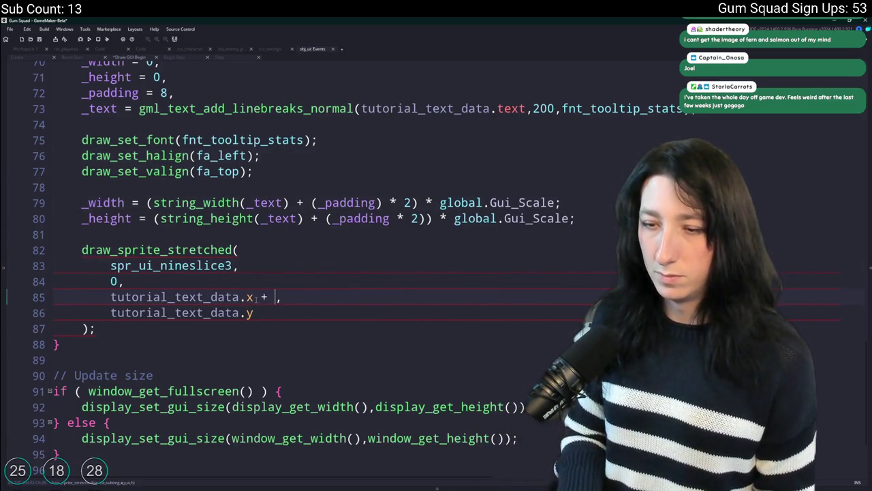
{"action": "type", "text": ","}
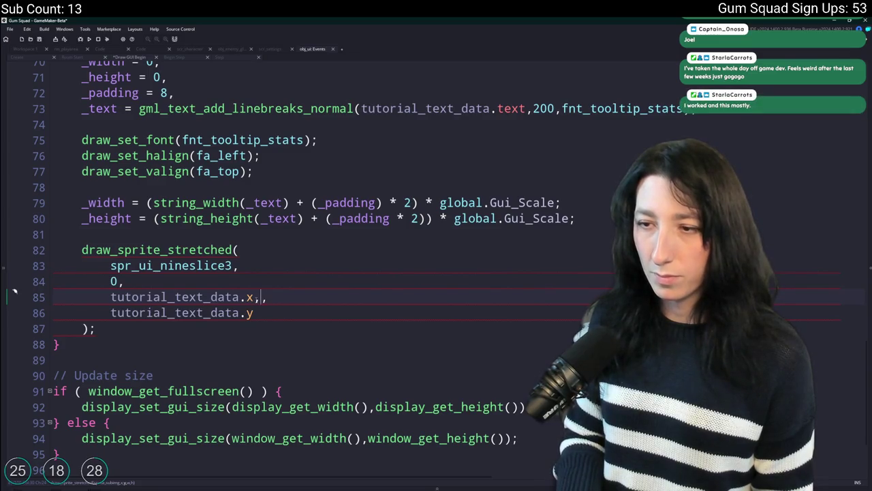
{"action": "key", "text": "BackSpace"}
{"action": "key", "text": "Down"}
{"action": "type", "text": ","}
{"action": "key", "text": "Return"}
{"action": "type", "text": "_width,"}
{"action": "key", "text": "Return"}
{"action": "type", "text": "_width"}
{"action": "key", "text": "BackSpace"}
{"action": "key", "text": "BackSpace"}
{"action": "key", "text": "BackSpace"}
{"action": "type", "text": "_height"}
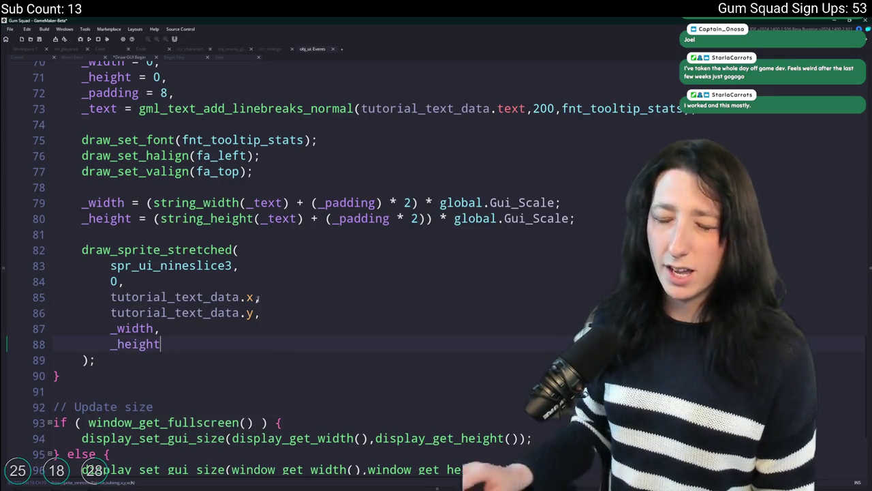
Start a new draw_text line below the sprite drawing call
{"action": "scroll", "coordinate": [224, 238], "scroll_direction": "down", "scroll_amount": 2}
{"action": "key", "text": "Down"}
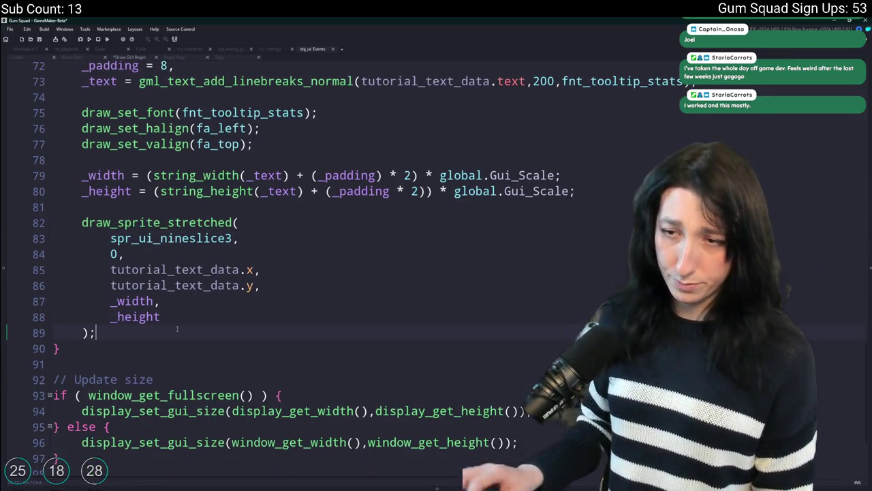
{"action": "key", "text": "Return"}
{"action": "key", "text": "Return"}
{"action": "type", "text": "draw_t"}
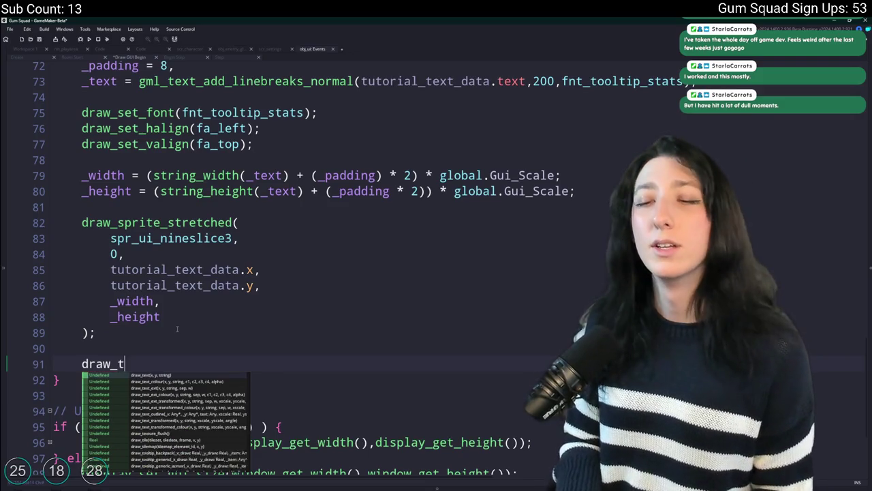
{"action": "type", "text": "ext"}
Begin a draw_text_transformed call with tutorial_text_data.x + as its first argument
{"action": "key", "text": "Down"}
{"action": "key", "text": "Down"}
{"action": "key", "text": "Down"}
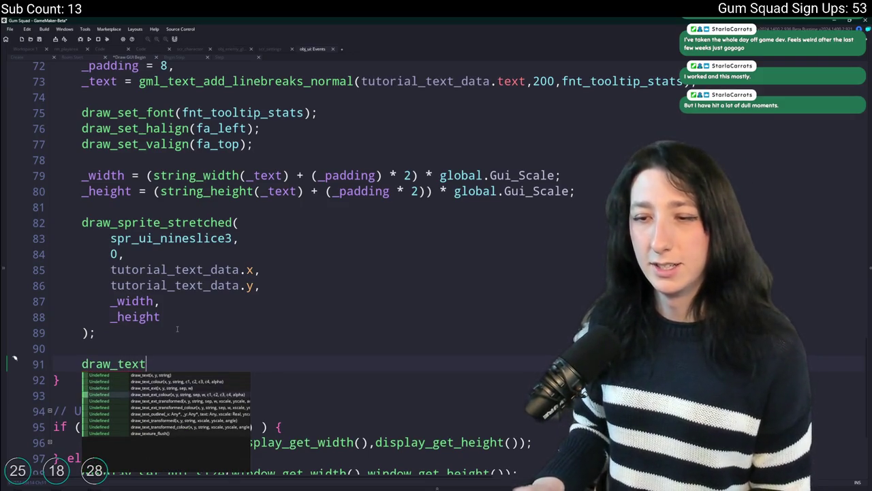
{"action": "key", "text": "Down"}
{"action": "key", "text": "Return"}
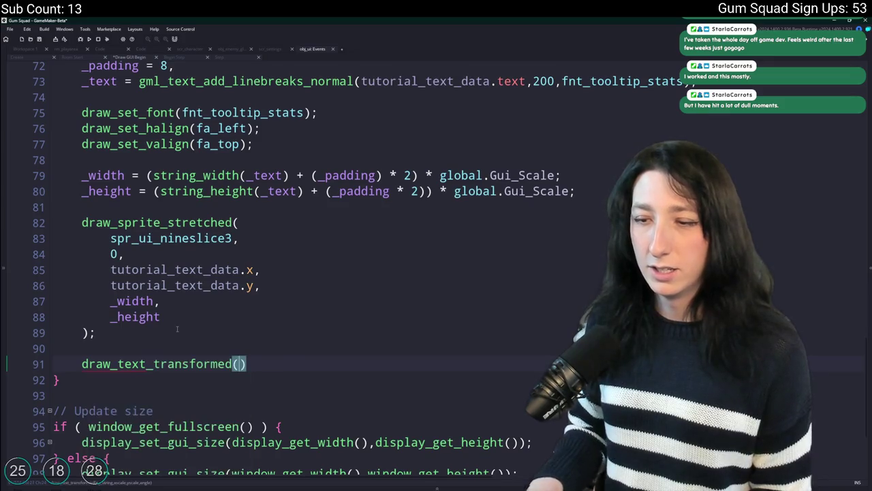
{"action": "scroll", "coordinate": [213, 298], "scroll_direction": "down", "scroll_amount": 1}
{"action": "scroll", "coordinate": [254, 290], "scroll_direction": "up", "scroll_amount": 2}
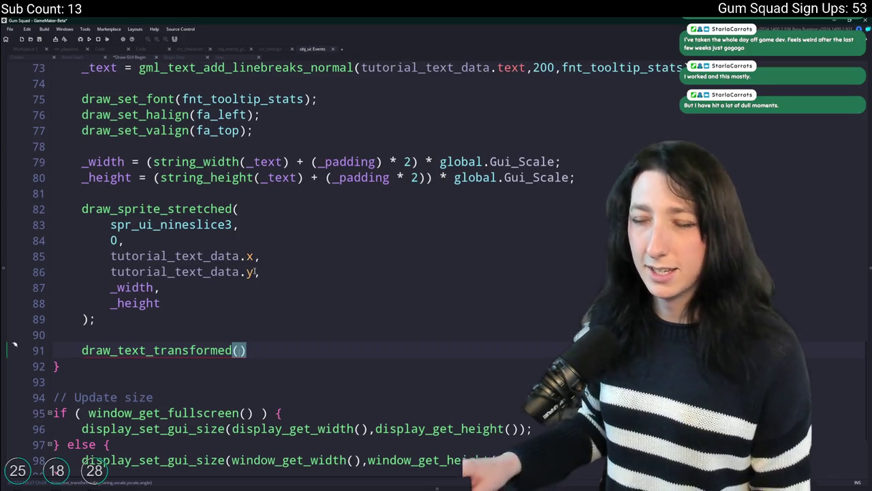
{"action": "left_click", "coordinate": [255, 256]}
{"action": "left_click_drag", "start_coordinate": [255, 257], "coordinate": [110, 256]}
{"action": "key", "text": "ctrl+c"}
{"action": "left_click", "coordinate": [239, 350]}
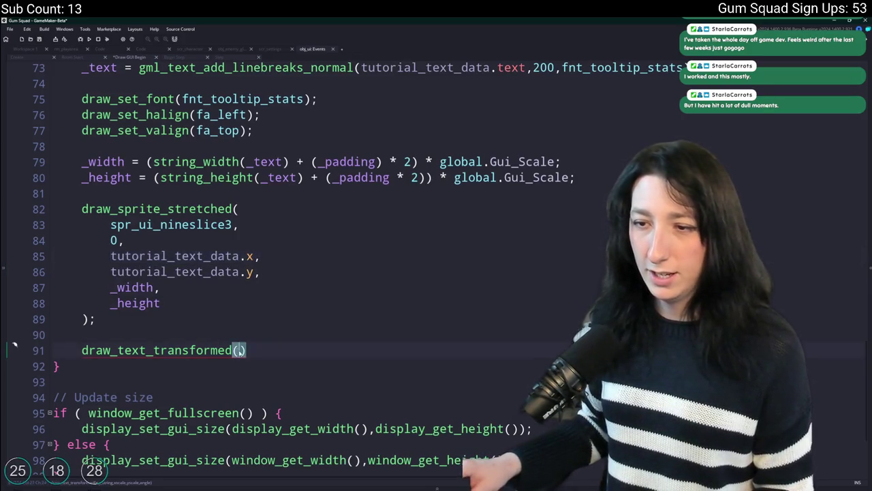
{"action": "key", "text": "ctrl+v"}
{"action": "type", "text": "+"}
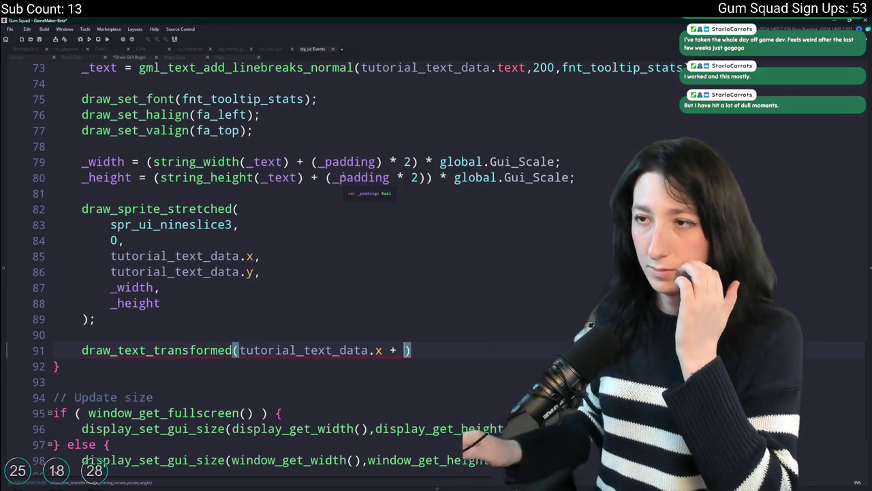
Append * global.Gui_Scale to the tooltip box's x position on line 85
{"action": "left_click_drag", "start_coordinate": [557, 162], "coordinate": [422, 162]}
{"action": "key", "text": "ctrl+c"}
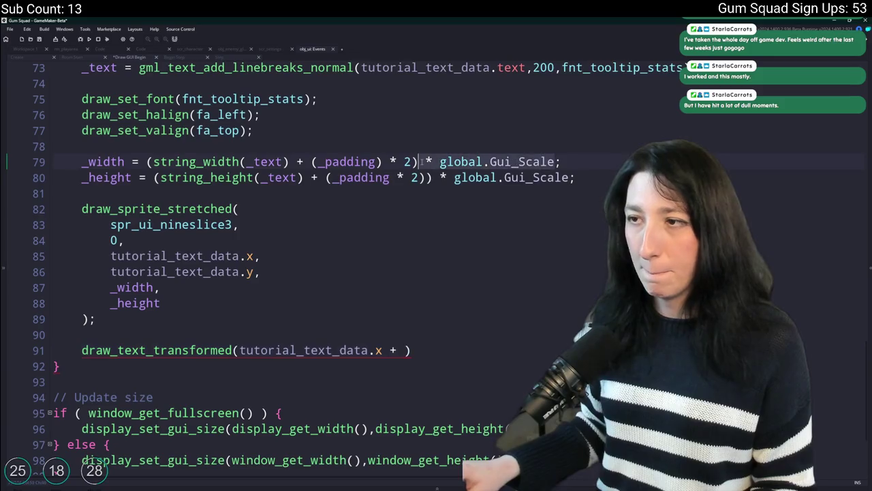
{"action": "left_click", "coordinate": [253, 255]}
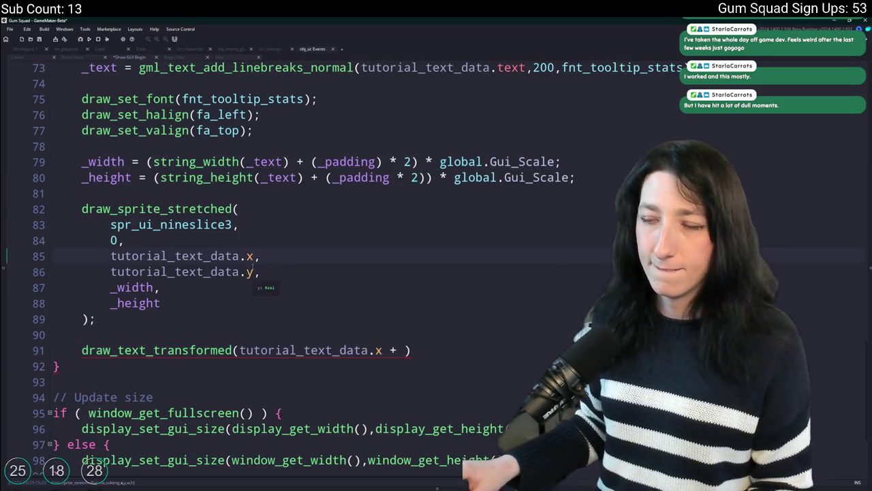
{"action": "scroll", "coordinate": [251, 273], "scroll_direction": "up", "scroll_amount": 1}
{"action": "scroll", "coordinate": [250, 273], "scroll_direction": "down", "scroll_amount": 1}
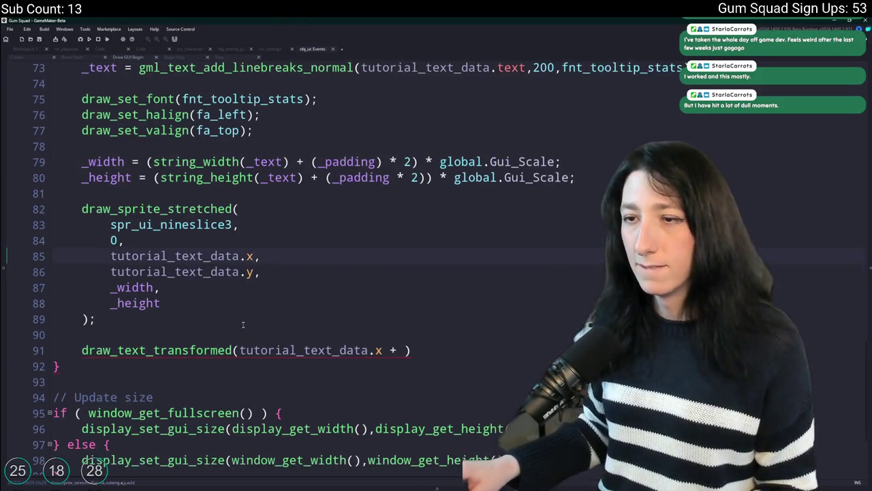
{"action": "key", "text": "ctrl+v"}
{"action": "key", "text": "ctrl+v"}
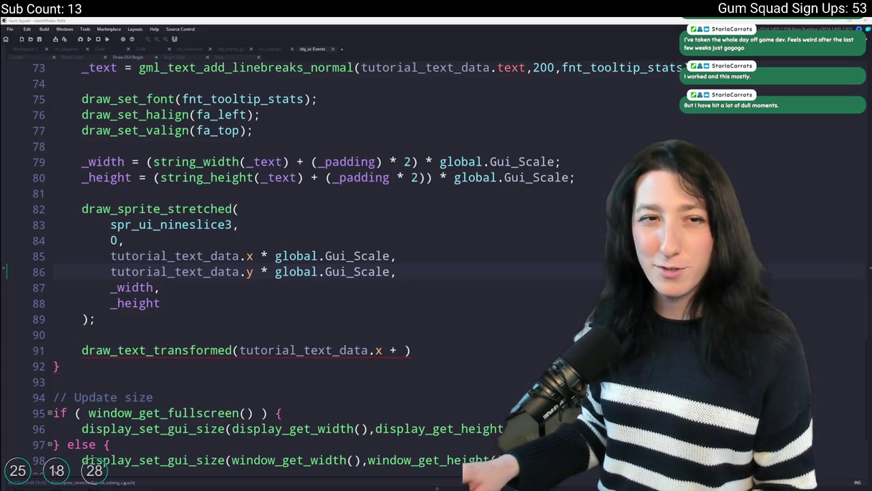
Complete the first argument as (tutorial_text_data.x + _padding) * global.Gui_Scale on its own line
{"action": "left_click", "coordinate": [417, 349]}
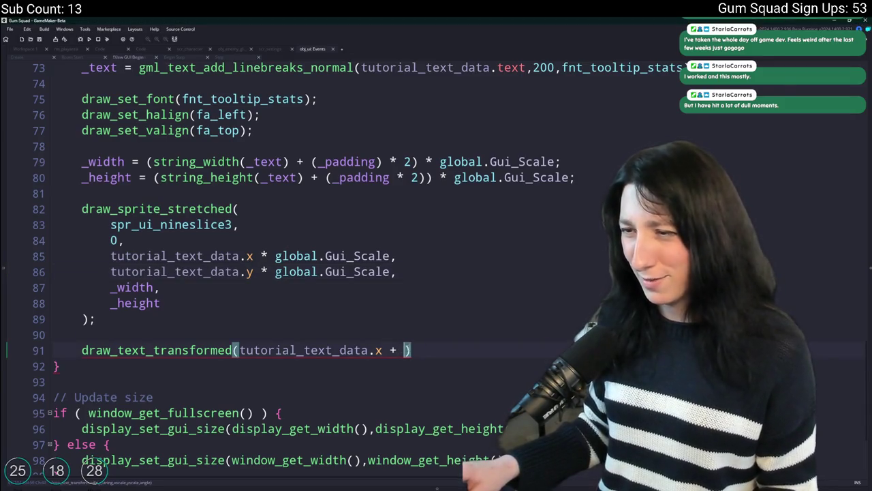
{"action": "type", "text": "_pad"}
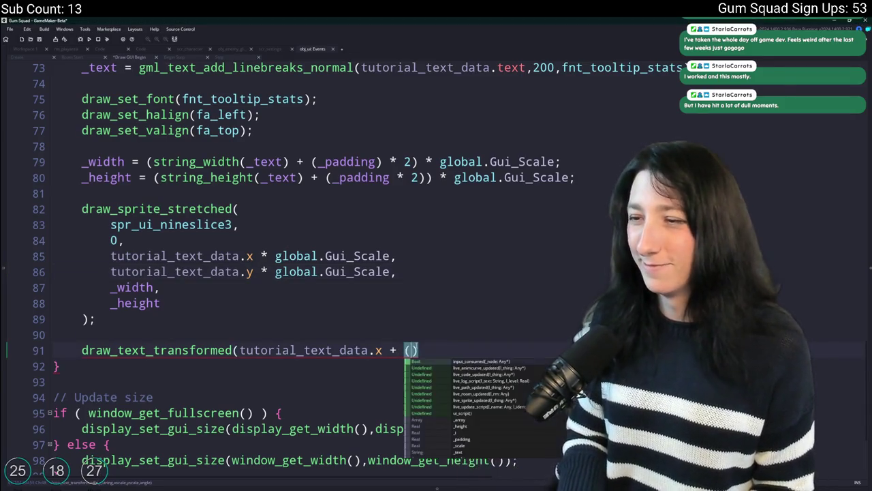
{"action": "key", "text": "ctrl+BackSpace"}
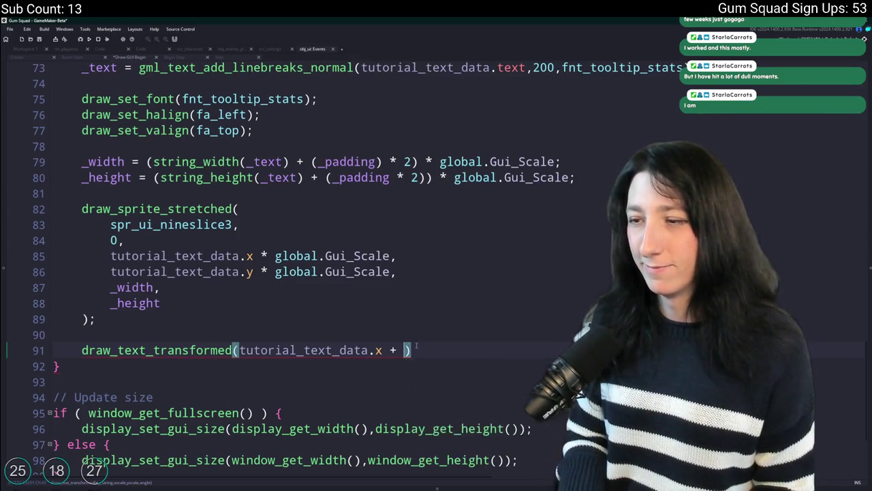
{"action": "type", "text": "_padding"}
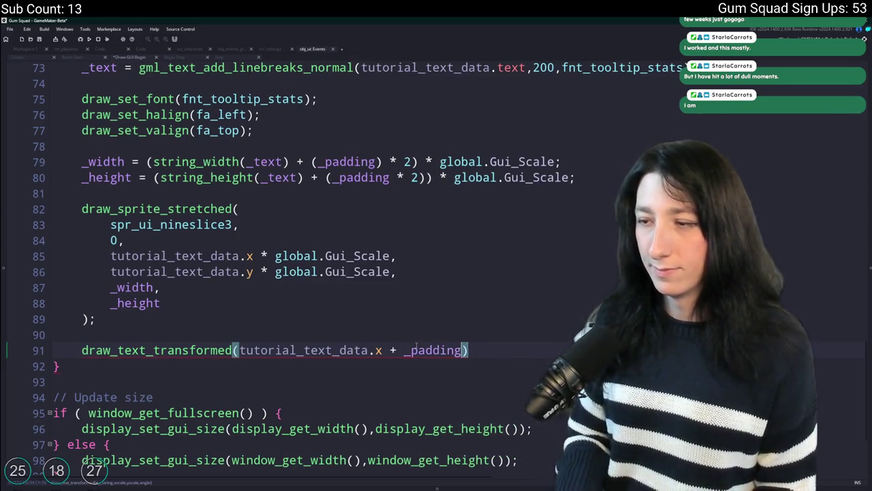
{"action": "scroll", "coordinate": [365, 363], "scroll_direction": "up", "scroll_amount": 1}
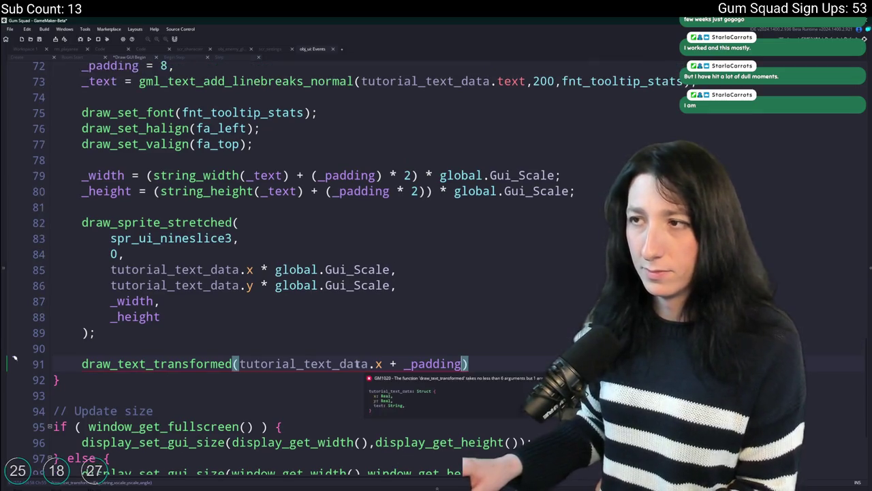
{"action": "type", "text": ")"}
{"action": "type", "text": "("}
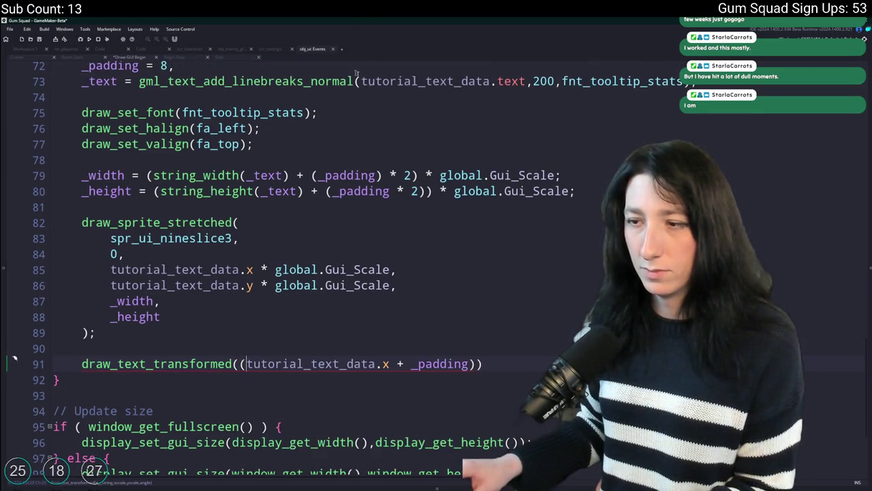
{"action": "key", "text": "Left"}
{"action": "type", "text": "g"}
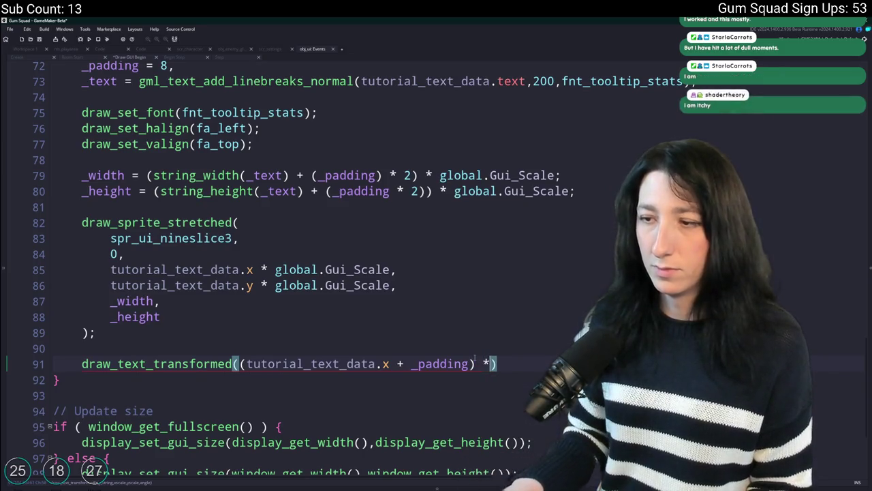
{"action": "type", "text": "lobal.G"}
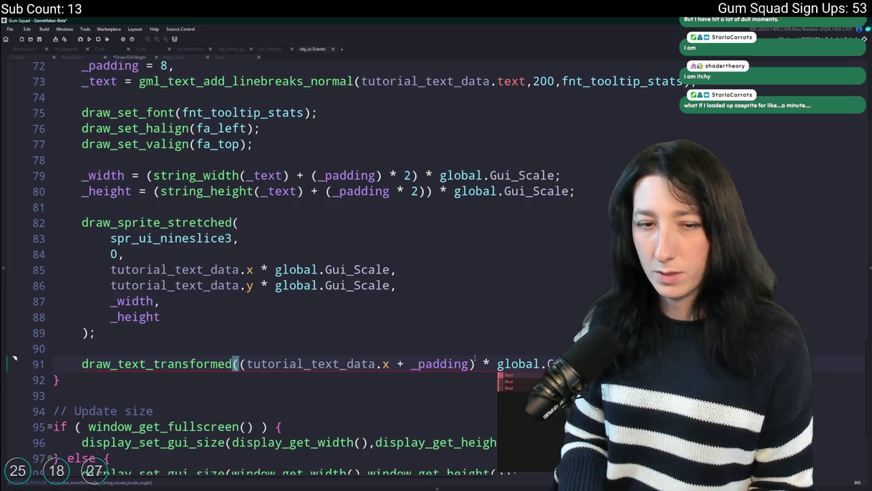
{"action": "key", "text": "Escape"}
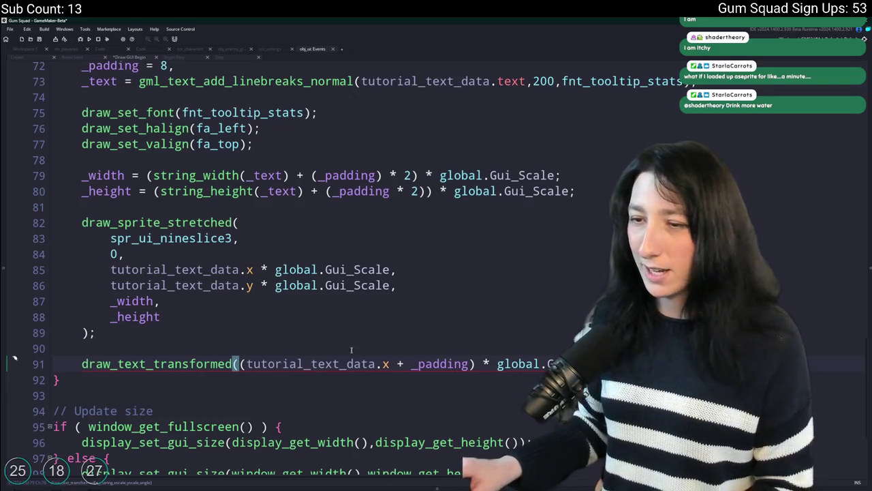
{"action": "key", "text": "Return"}
{"action": "scroll", "coordinate": [13, 359], "scroll_direction": "down", "scroll_amount": 1}
{"action": "key", "text": "End"}
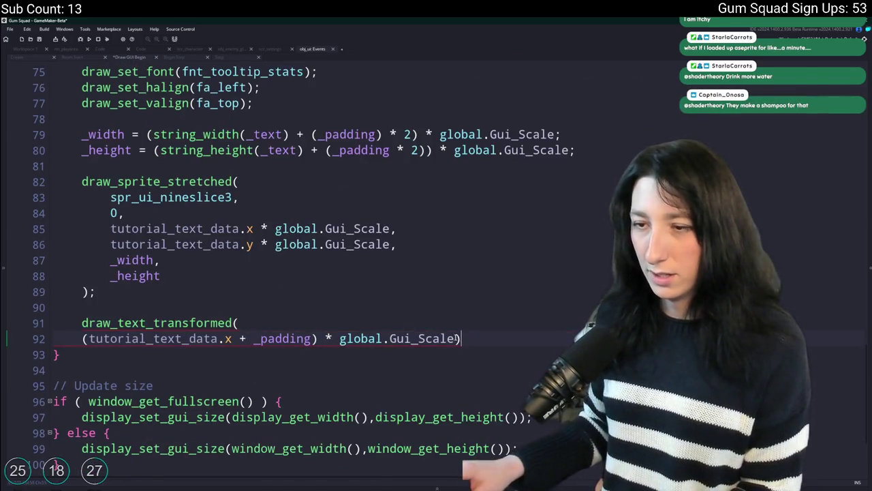
{"action": "key", "text": "BackSpace"}
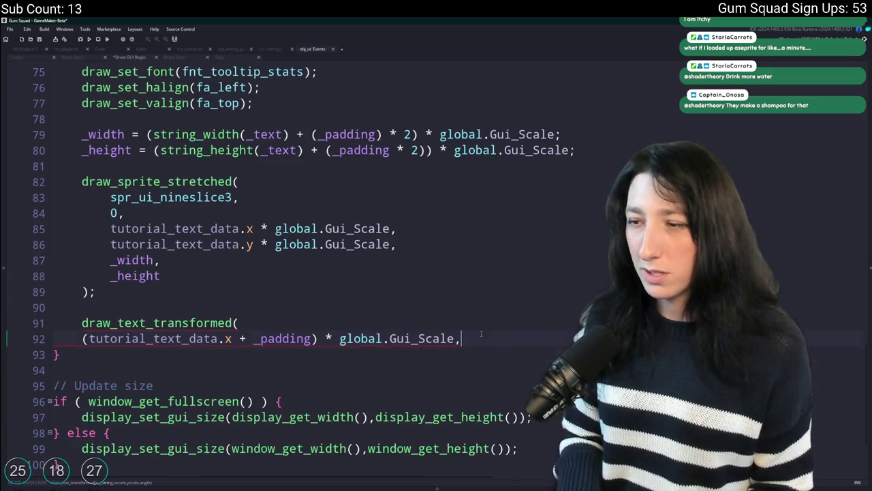
Add the padded, scaled y argument and the tooltip text argument to draw_text_transformed
{"action": "key", "text": "ctrl+d"}
{"action": "scroll", "coordinate": [248, 315], "scroll_direction": "down", "scroll_amount": 1}
{"action": "double_click", "coordinate": [228, 313]}
{"action": "type", "text": "y"}
{"action": "key", "text": "End"}
{"action": "key", "text": "Return"}
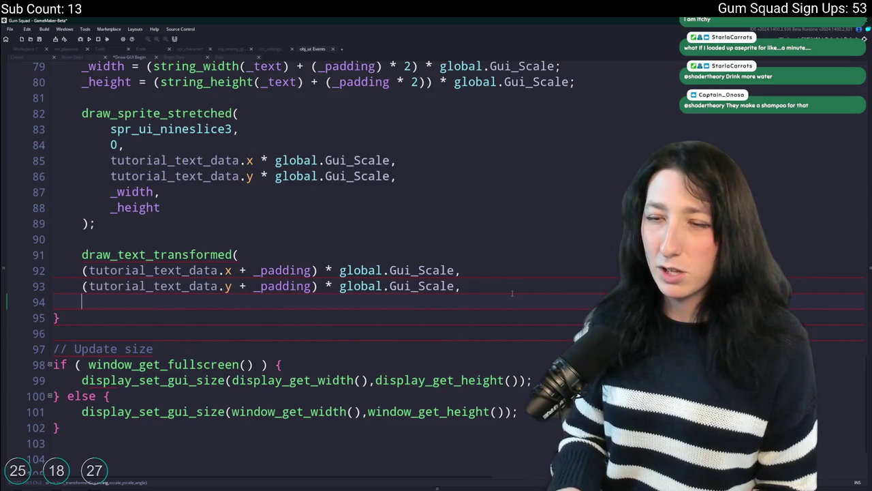
{"action": "type", "text": "o"}
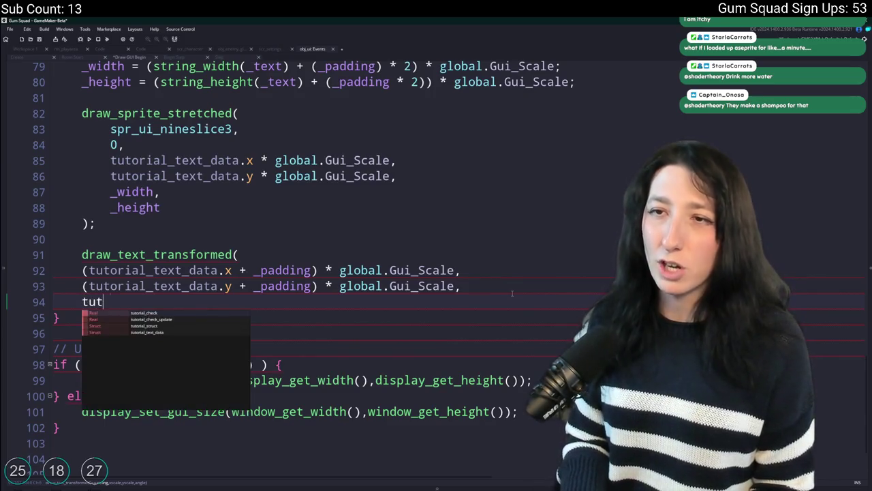
{"action": "key", "text": "BackSpace"}
{"action": "key", "text": "BackSpace"}
{"action": "key", "text": "BackSpace"}
{"action": "type", "text": "_text,"}
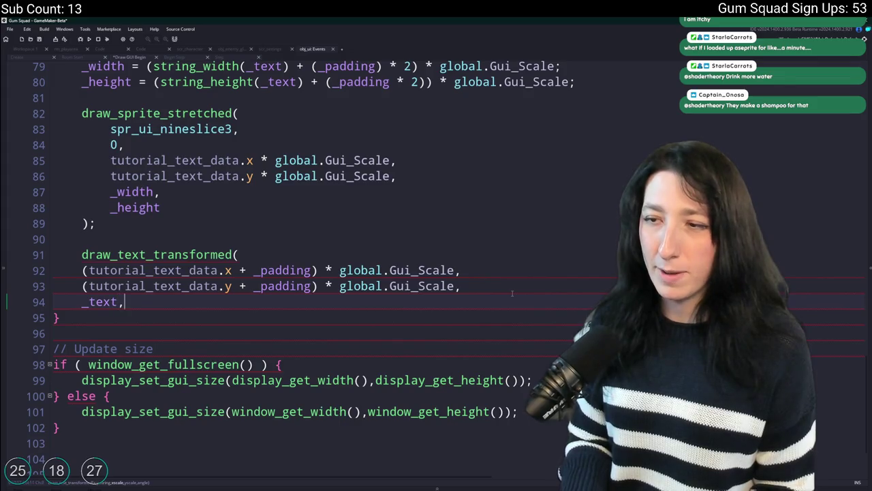
{"action": "key", "text": "Return"}
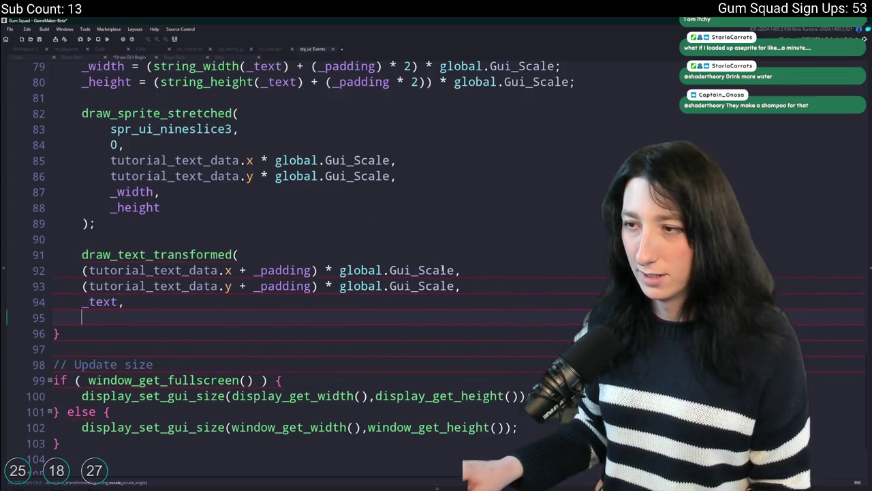
Pass global.Gui_Scale as x and y scale and 0 as the angle
{"action": "key", "text": "ctrl+shift+Left"}
{"action": "key", "text": "ctrl+shift+Left"}
{"action": "key", "text": "ctrl+shift+Left"}
{"action": "key", "text": "ctrl+c"}
{"action": "left_click", "coordinate": [169, 317]}
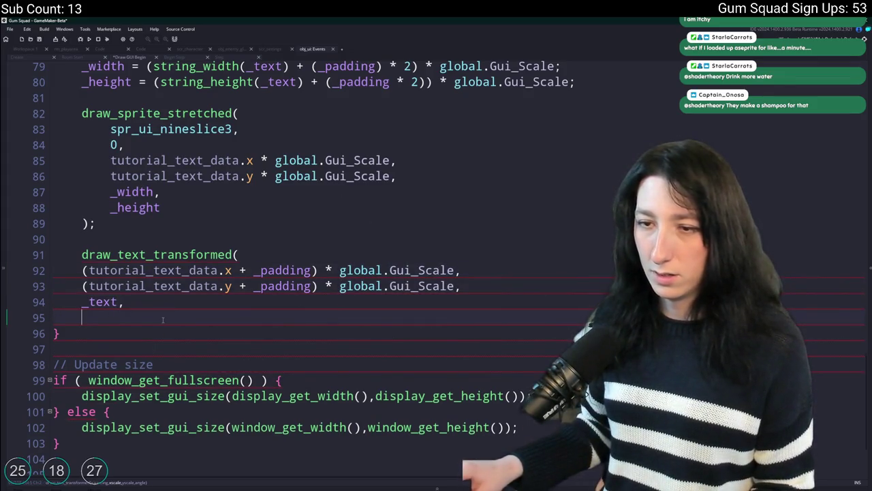
{"action": "key", "text": "ctrl+v"}
{"action": "key", "text": "Return"}
{"action": "key", "text": "ctrl+v"}
{"action": "key", "text": "Up"}
{"action": "type", "text": ","}
{"action": "key", "text": "Down"}
{"action": "type", "text": ","}
{"action": "scroll", "coordinate": [210, 328], "scroll_direction": "down", "scroll_amount": 1}
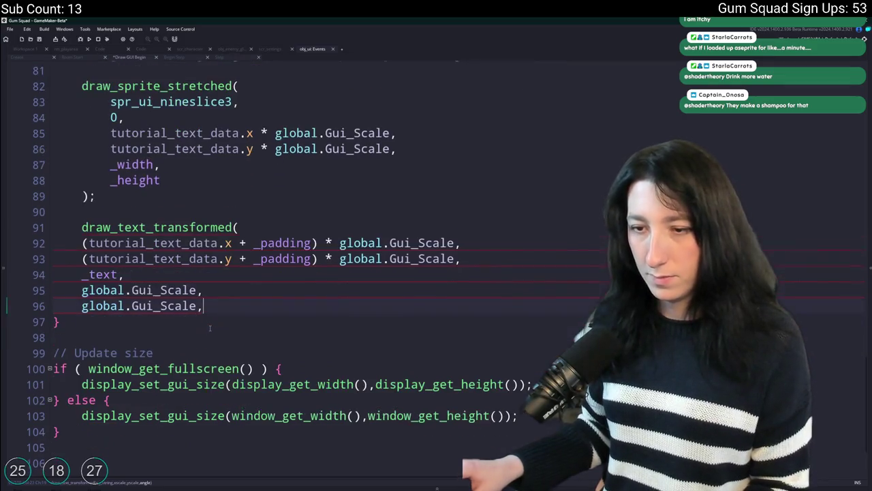
{"action": "key", "text": "Return"}
{"action": "key", "text": "BackSpace"}
{"action": "key", "text": "Return"}
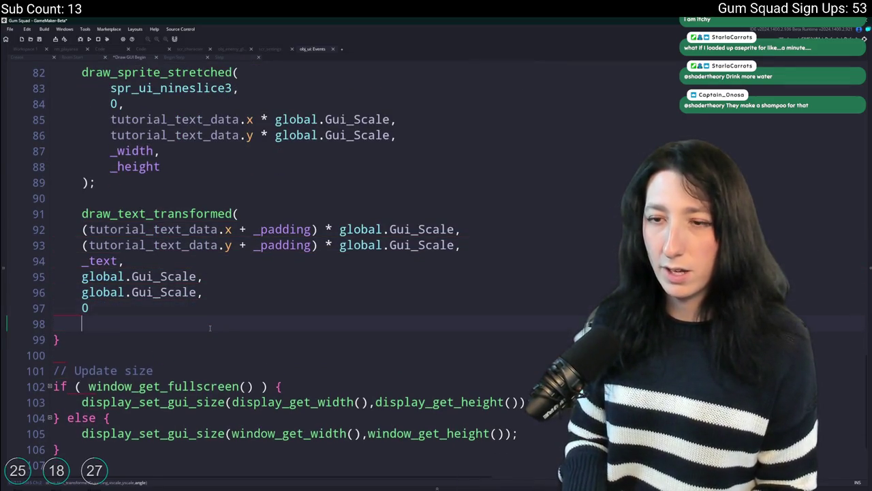
Indent the arguments, duplicate the call, and rename the first copy draw_text_outline
{"action": "left_click_drag", "start_coordinate": [145, 308], "coordinate": [77, 226]}
{"action": "key", "text": "Tab"}
{"action": "left_click", "coordinate": [112, 323]}
{"action": "left_click_drag", "start_coordinate": [112, 322], "coordinate": [96, 181]}
{"action": "key", "text": "ctrl+d"}
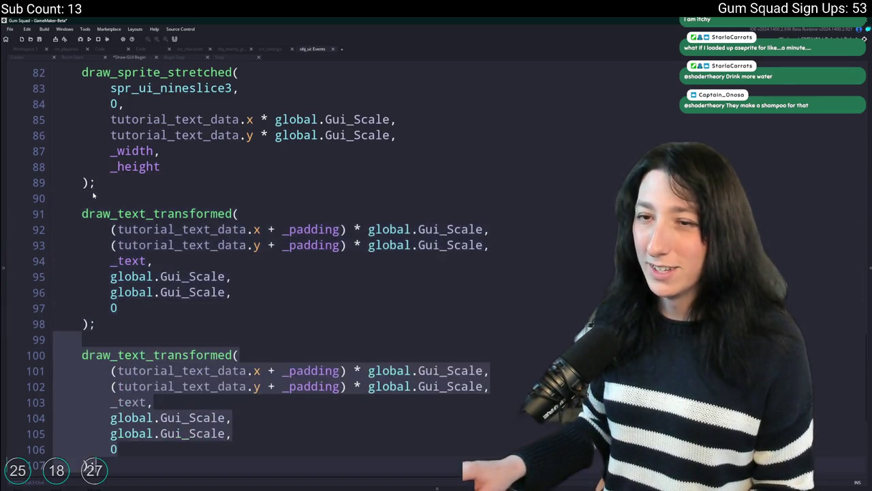
{"action": "left_click", "coordinate": [234, 213]}
{"action": "key", "text": "BackSpace"}
{"action": "key", "text": "BackSpace"}
{"action": "key", "text": "BackSpace"}
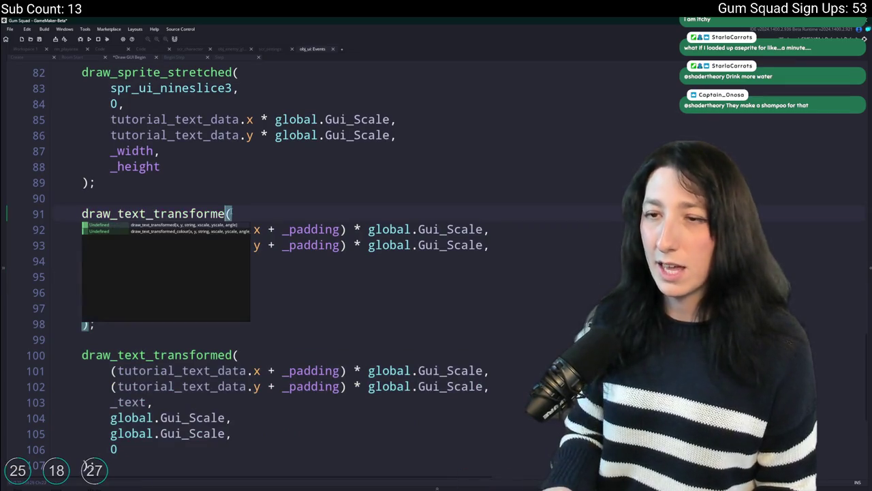
{"action": "key", "text": "BackSpace"}
{"action": "key", "text": "BackSpace"}
{"action": "key", "text": "BackSpace"}
{"action": "type", "text": "outline"}
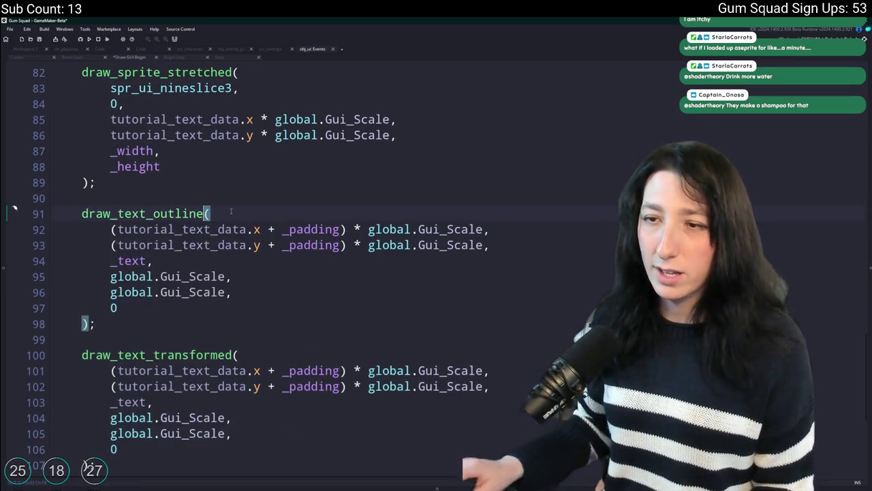
Give draw_text_outline extra arguments global.Gui_Scale thickness, OutlineColor, and alpha 1
{"action": "left_click", "coordinate": [182, 244]}
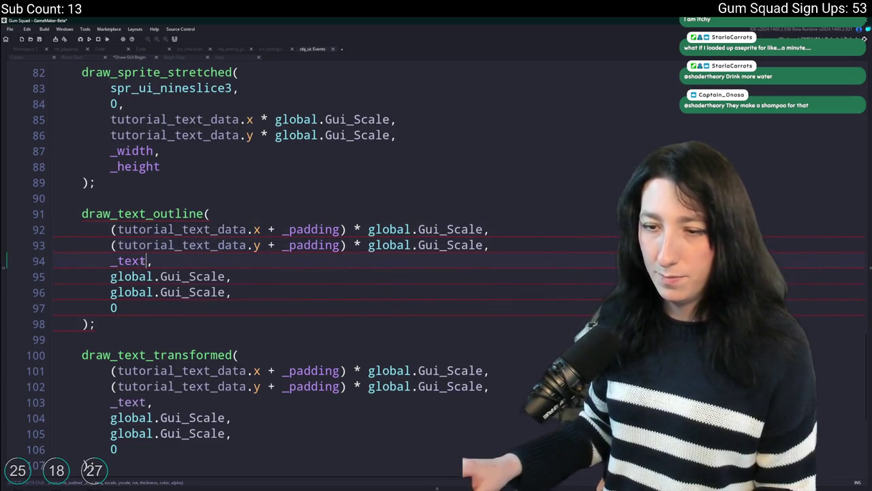
{"action": "key", "text": "Down"}
{"action": "key", "text": "Down"}
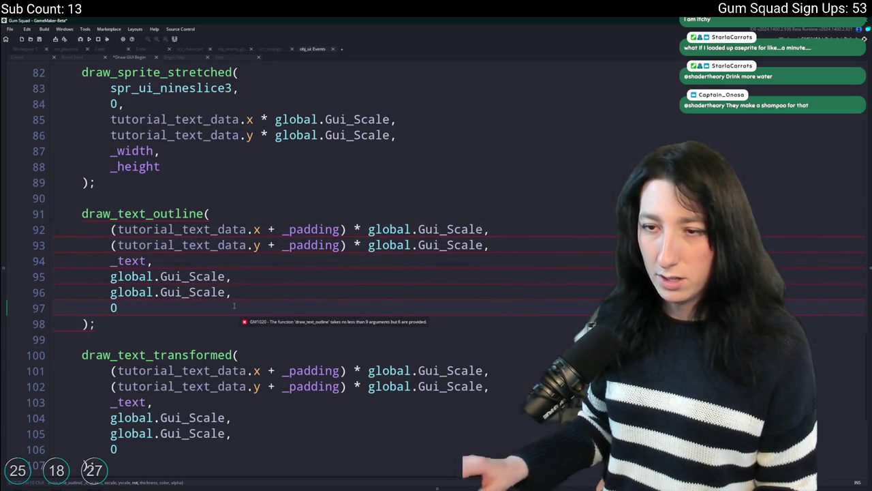
{"action": "type", "text": ","}
{"action": "key", "text": "Return"}
{"action": "type", "text": "global.Gui_Scale,"}
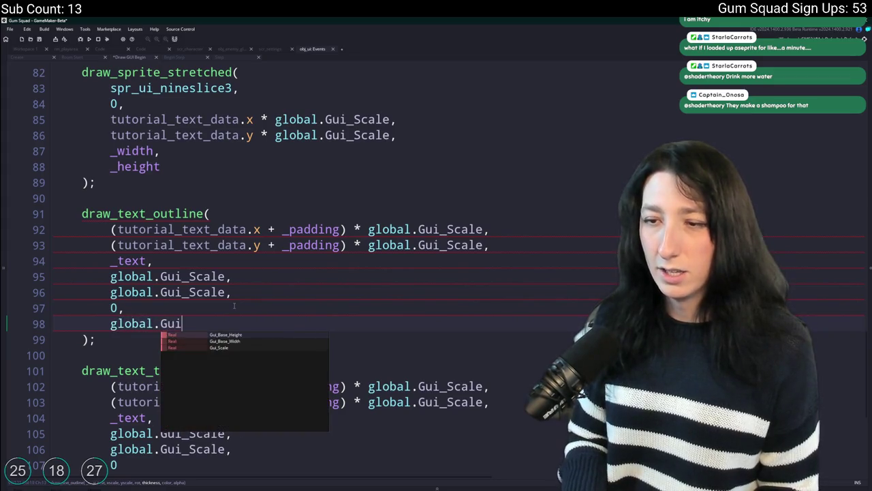
{"action": "key", "text": "Return"}
{"action": "type", "text": "OutlineColor,"}
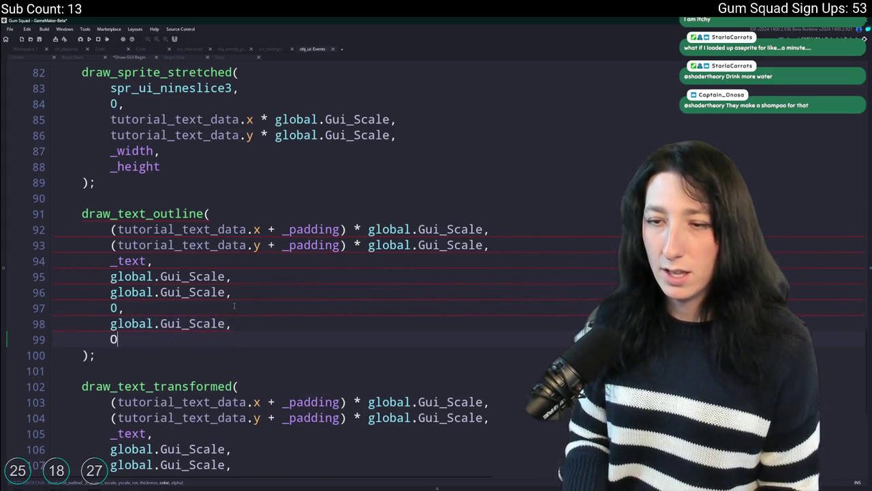
{"action": "key", "text": "Return"}
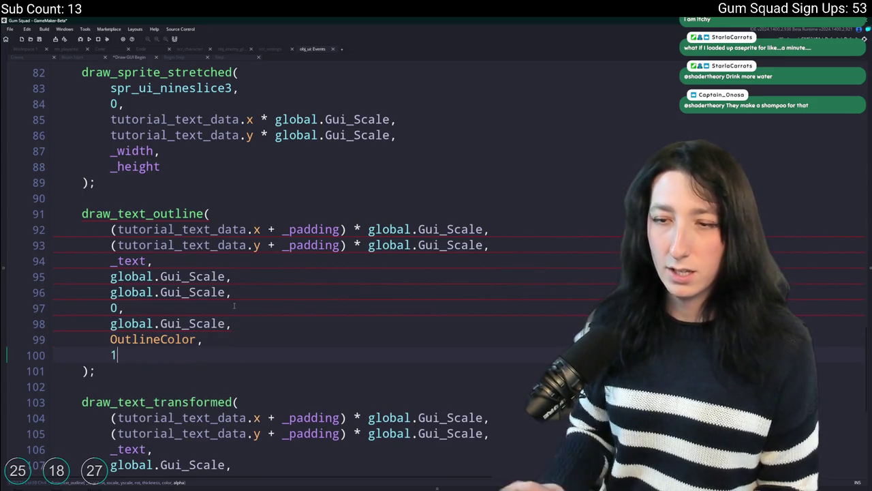
Insert blank lines after the Tooltip_Show line for new tooltip setup code
{"action": "scroll", "coordinate": [234, 306], "scroll_direction": "down", "scroll_amount": 2}
{"action": "scroll", "coordinate": [197, 354], "scroll_direction": "up", "scroll_amount": 3}
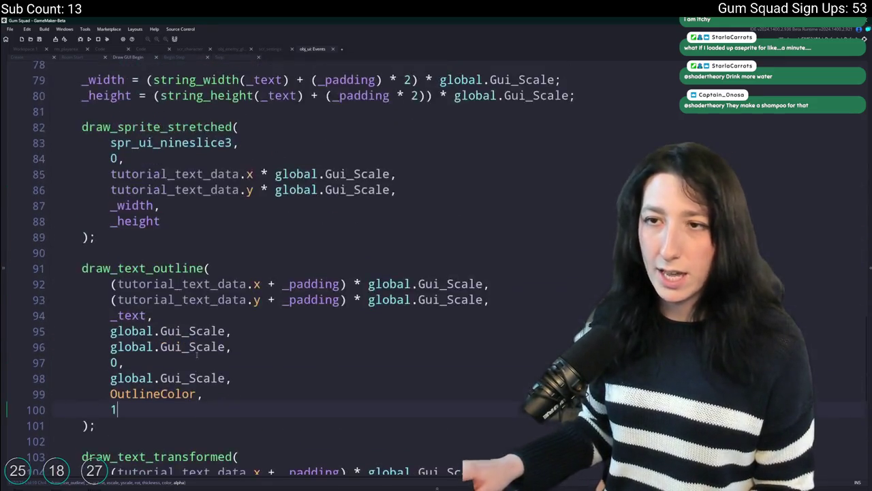
{"action": "scroll", "coordinate": [197, 353], "scroll_direction": "down", "scroll_amount": 5}
{"action": "scroll", "coordinate": [111, 310], "scroll_direction": "up", "scroll_amount": 5}
{"action": "scroll", "coordinate": [111, 311], "scroll_direction": "up", "scroll_amount": 4}
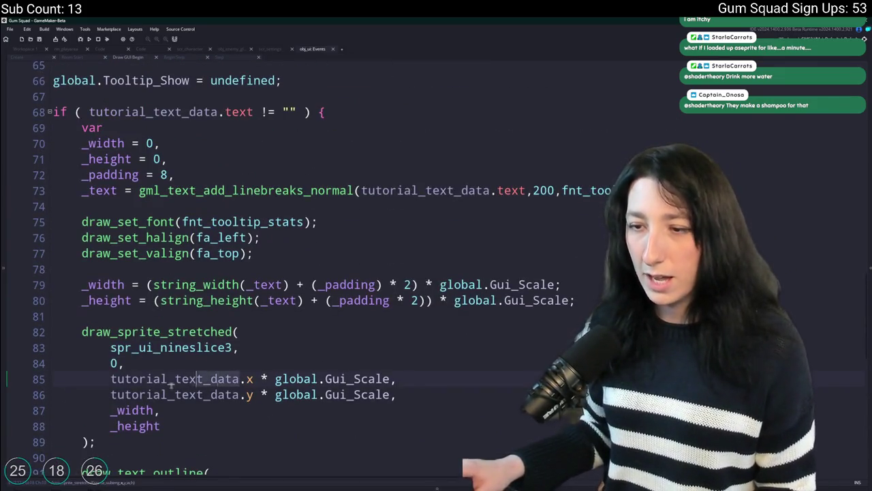
{"action": "scroll", "coordinate": [191, 386], "scroll_direction": "up", "scroll_amount": 1}
{"action": "left_click", "coordinate": [310, 124]}
{"action": "key", "text": "Return"}
{"action": "key", "text": "Return"}
Set tutorial_text_data.x to Ui.gui_mouse_x after checking the project for Gui_Mouse usages
{"action": "type", "text": "tutorial_text_data ="}
{"action": "key", "text": "ctrl+v"}
{"action": "key", "text": "ctrl+z"}
{"action": "key", "text": "BackSpace"}
{"action": "key", "text": "BackSpace"}
{"action": "key", "text": "BackSpace"}
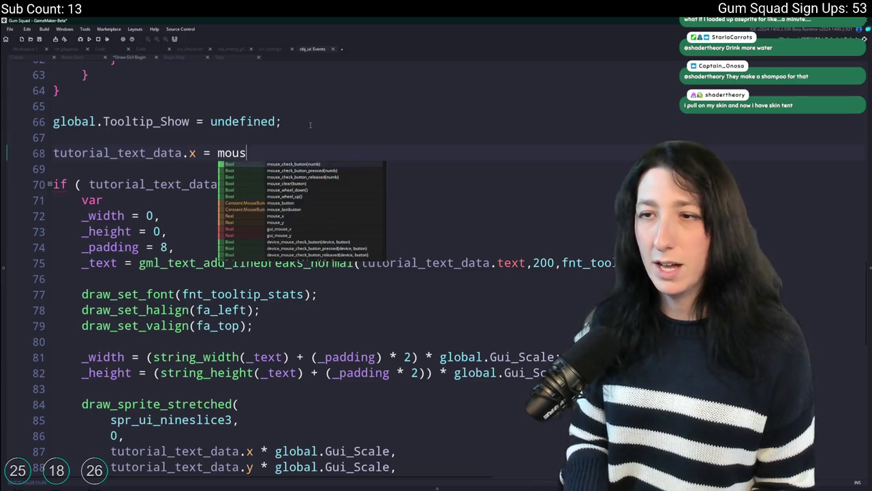
{"action": "type", "text": "display"}
{"action": "key", "text": "BackSpace"}
{"action": "key", "text": "BackSpace"}
{"action": "key", "text": "BackSpace"}
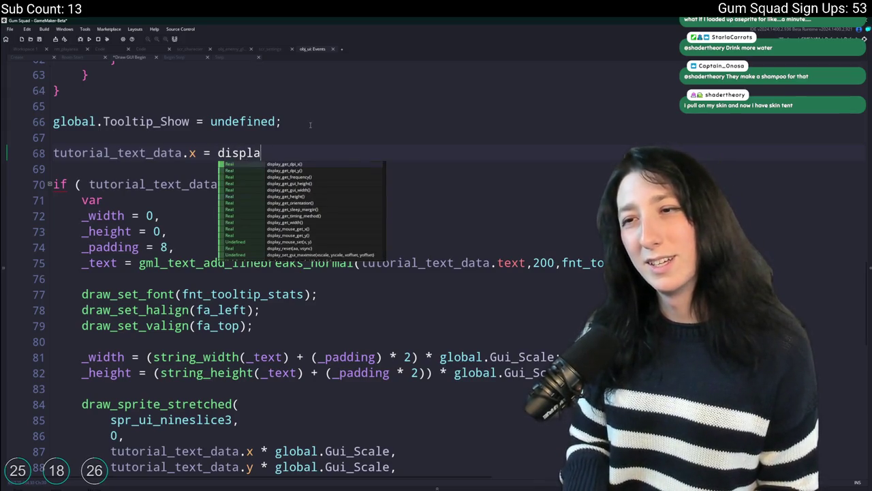
{"action": "type", "text": "devi"}
{"action": "key", "text": "BackSpace"}
{"action": "key", "text": "BackSpace"}
{"action": "key", "text": "BackSpace"}
{"action": "type", "text": "g"}
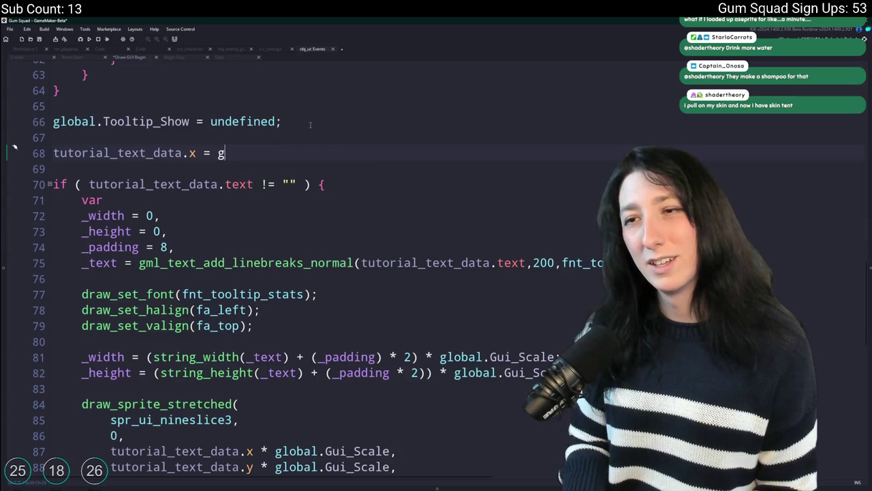
{"action": "type", "text": "lobal.Gui_Mouse_x"}
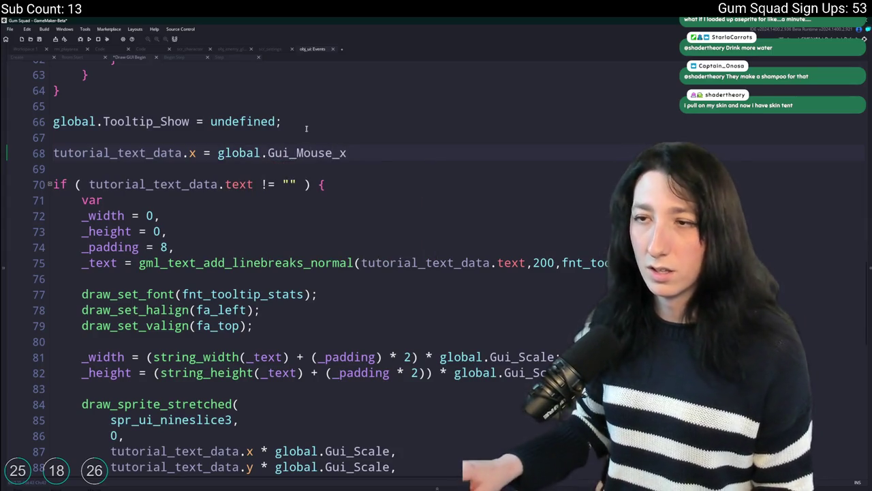
{"action": "key", "text": "ctrl+shift+Left"}
{"action": "key", "text": "ctrl+shift+f"}
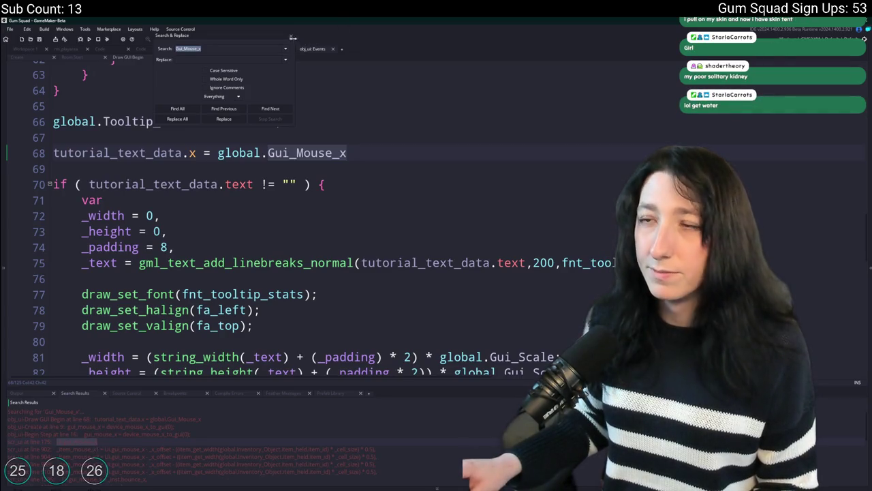
{"action": "key", "text": "Escape"}
{"action": "left_click_drag", "start_coordinate": [346, 152], "coordinate": [217, 153]}
{"action": "type", "text": "Ui.gui_mouse_x;"}
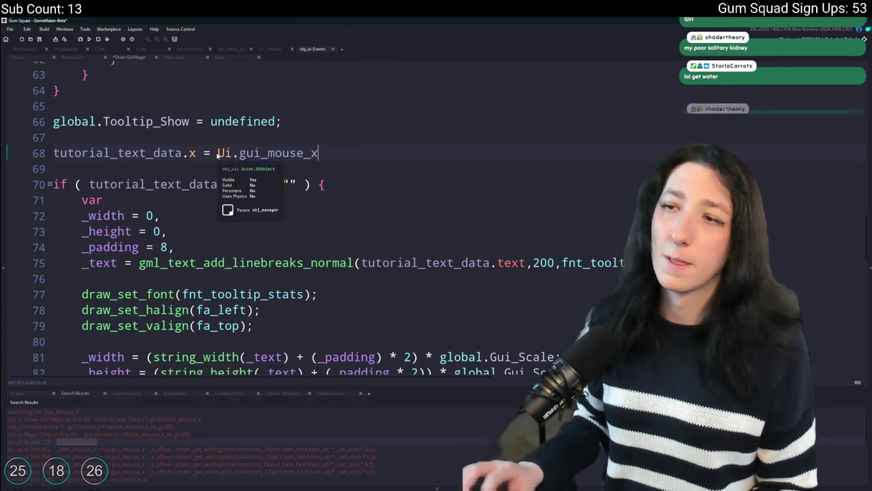
Add matching y and a sample salmon test text line, then run the game
{"action": "key", "text": "ctrl+d"}
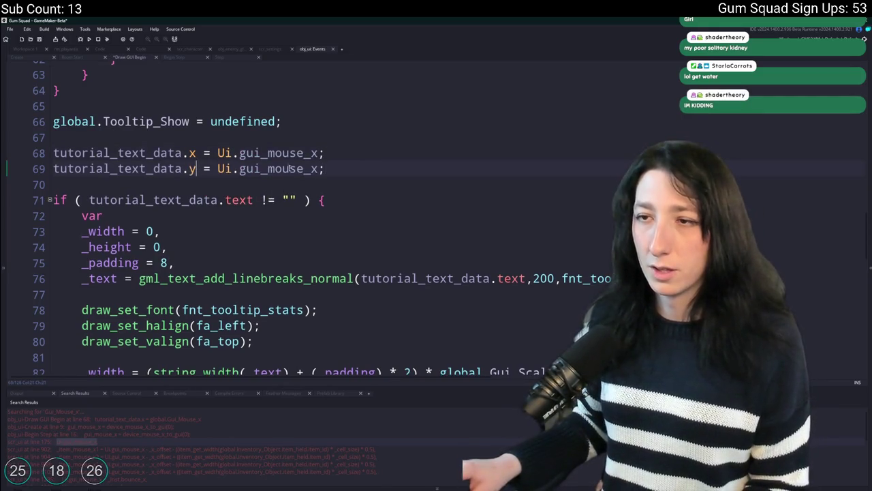
{"action": "key", "text": "End"}
{"action": "key", "text": "ctrl+d"}
{"action": "key", "text": "BackSpace"}
{"action": "type", "text": "text"}
{"action": "left_click", "coordinate": [239, 183]}
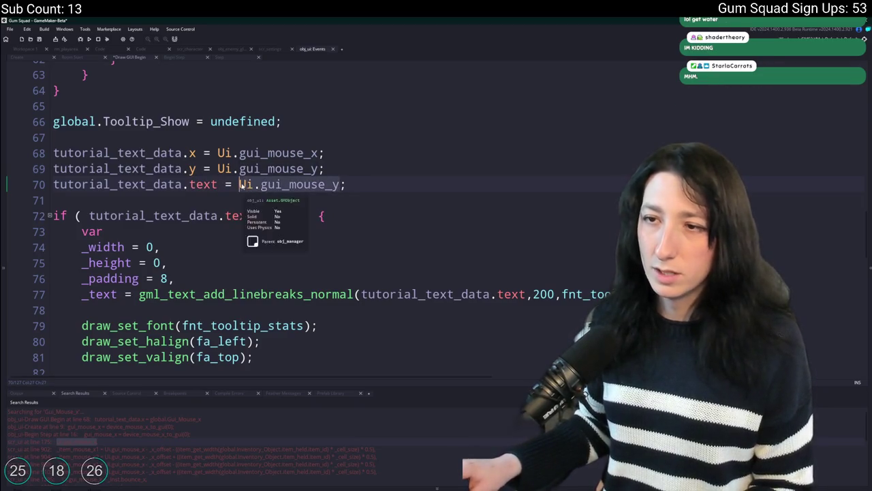
{"action": "key", "text": "ctrl+shift+Right"}
{"action": "key", "text": "ctrl+shift+Right"}
{"action": "key", "text": "ctrl+shift+Right"}
{"action": "type", "text": "\"Go"}
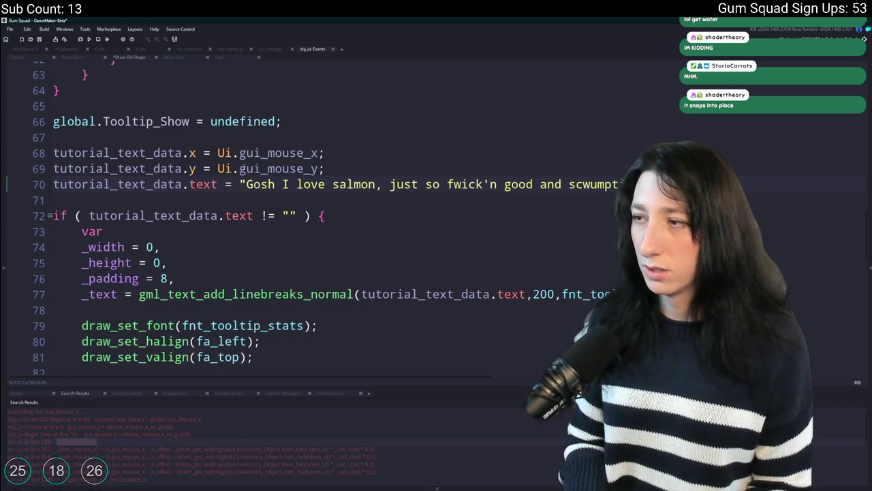
{"action": "key", "text": "F5"}
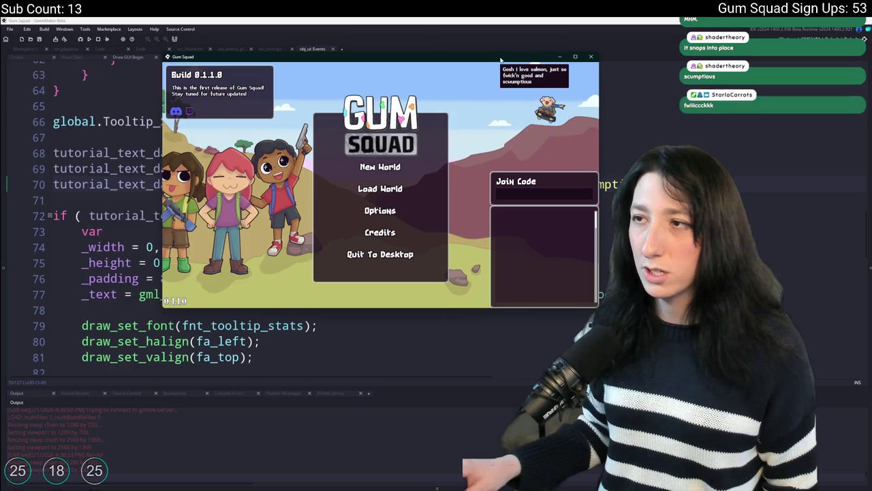
{"action": "left_click_drag", "start_coordinate": [505, 56], "coordinate": [554, 19]}
{"action": "double_click", "coordinate": [554, 19]}
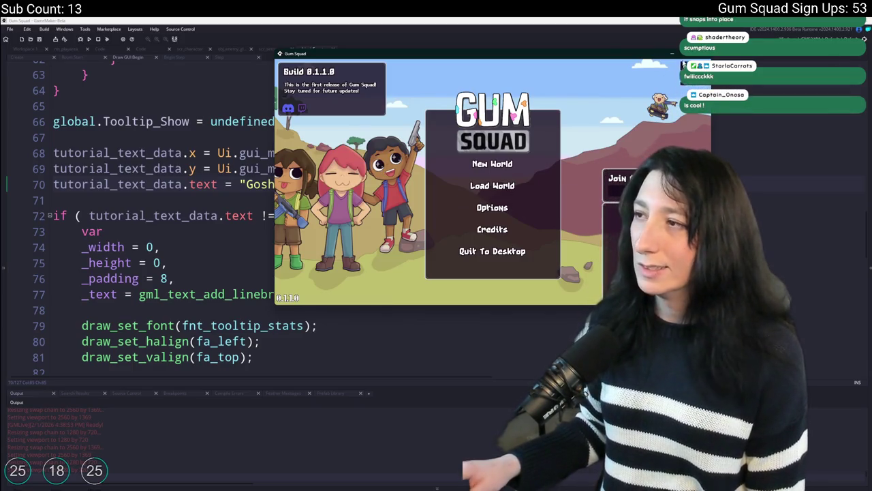
{"action": "left_click", "coordinate": [704, 54]}
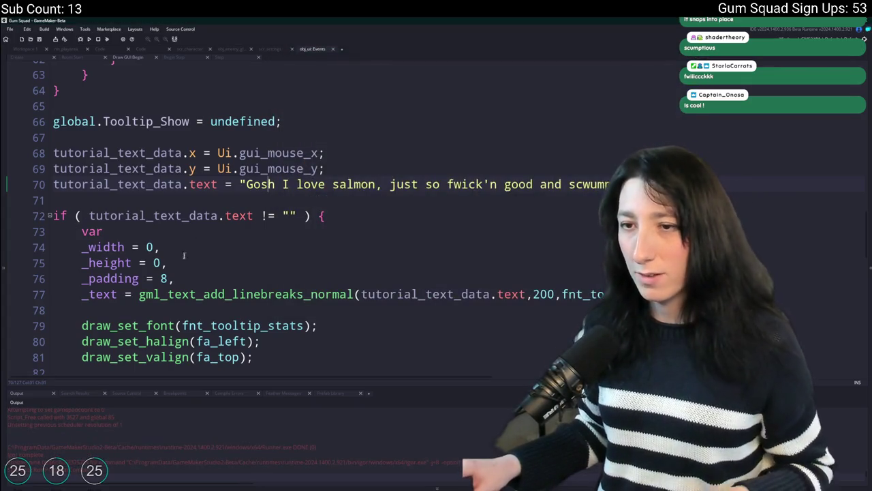
{"action": "scroll", "coordinate": [297, 218], "scroll_direction": "down", "scroll_amount": 2}
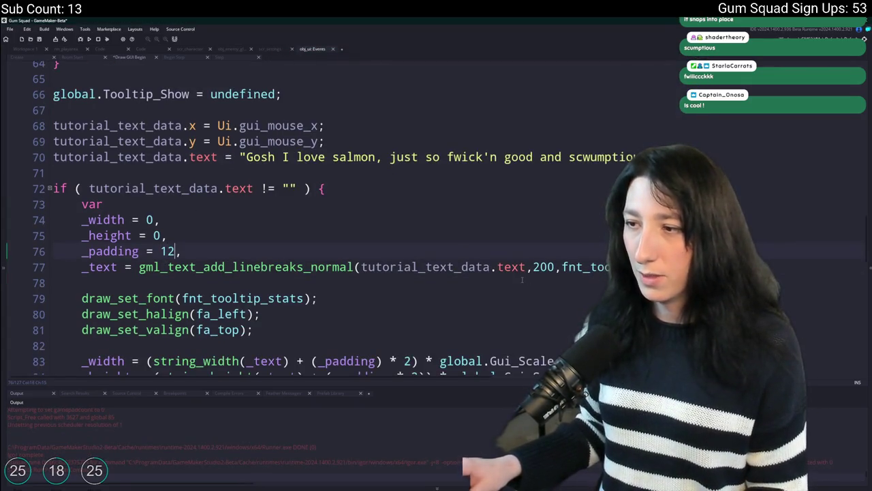
{"action": "scroll", "coordinate": [279, 269], "scroll_direction": "down", "scroll_amount": 1}
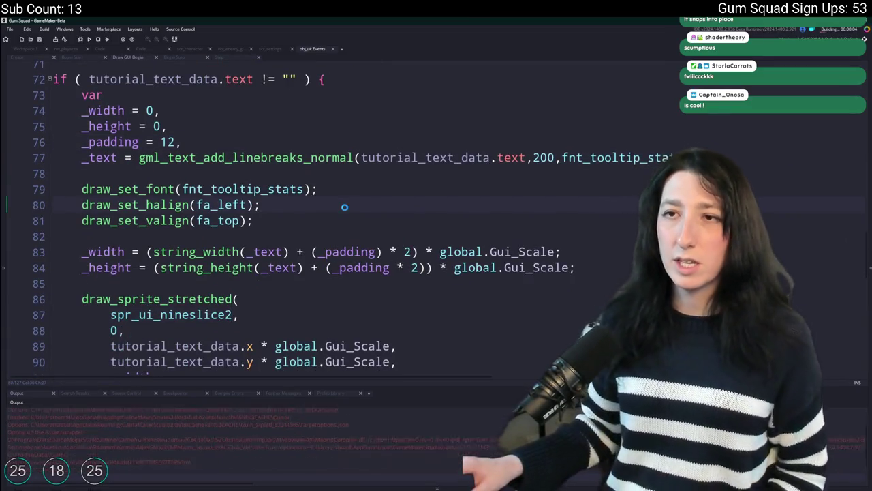
{"action": "scroll", "coordinate": [344, 206], "scroll_direction": "up", "scroll_amount": 1}
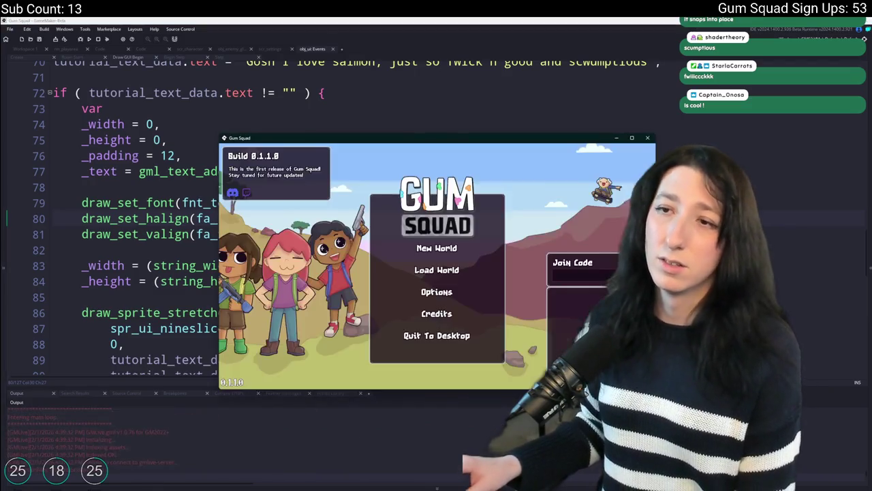
{"action": "double_click", "coordinate": [569, 129]}
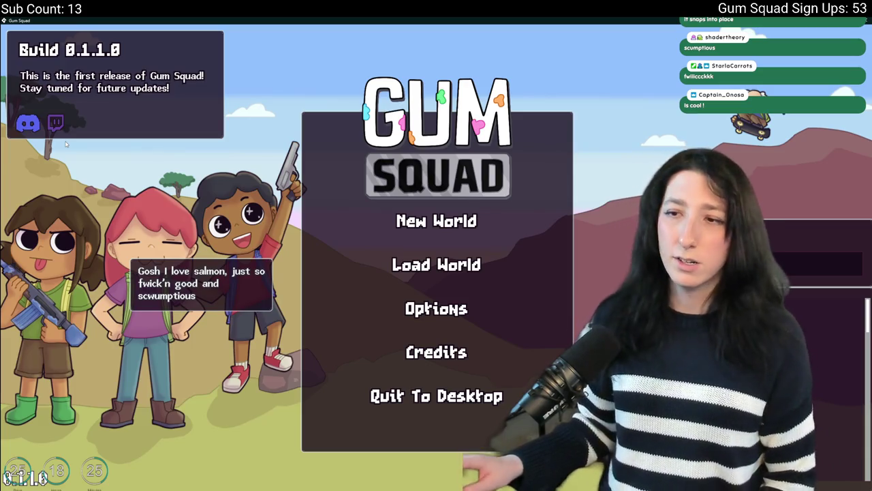
{"action": "left_click", "coordinate": [453, 221]}
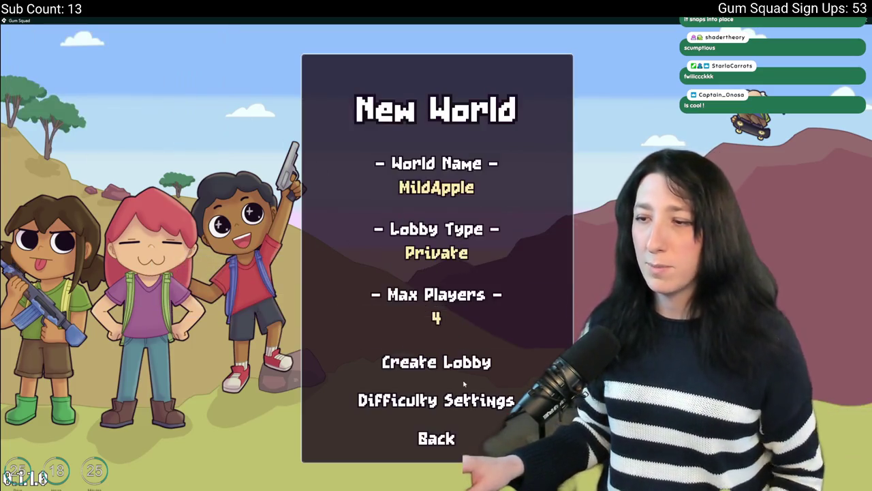
{"action": "left_click", "coordinate": [465, 362]}
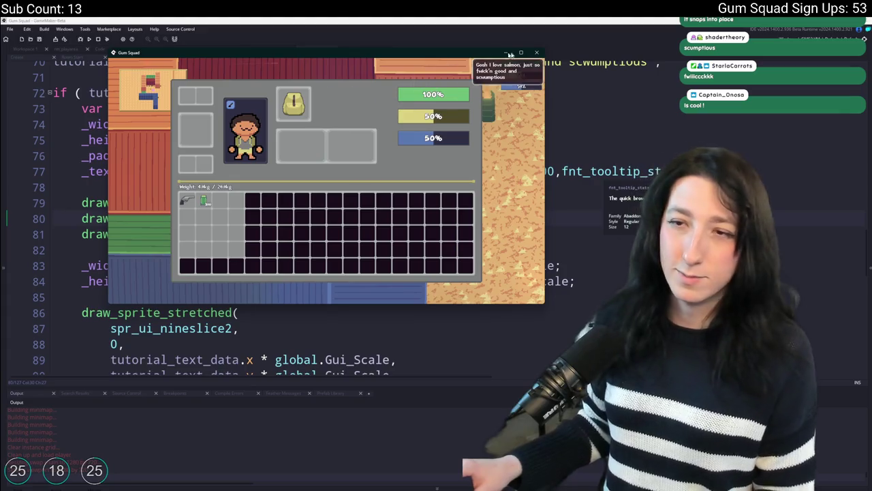
{"action": "left_click", "coordinate": [536, 51]}
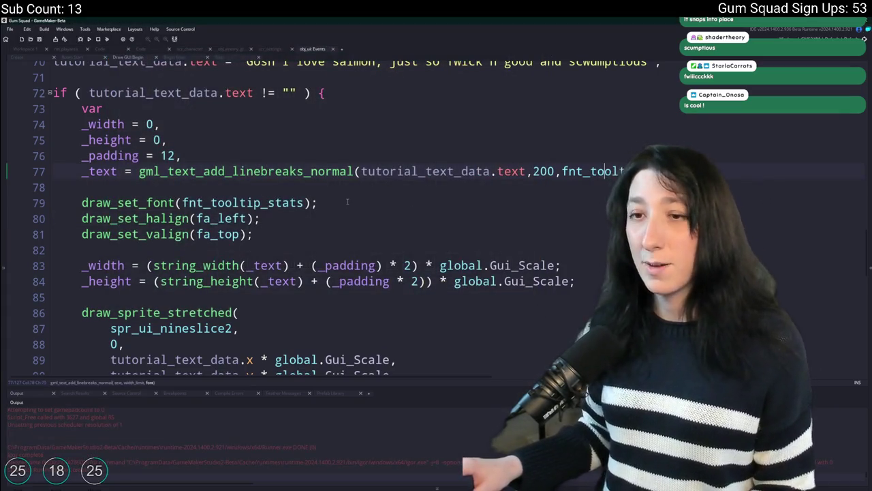
{"action": "scroll", "coordinate": [319, 218], "scroll_direction": "up", "scroll_amount": 2}
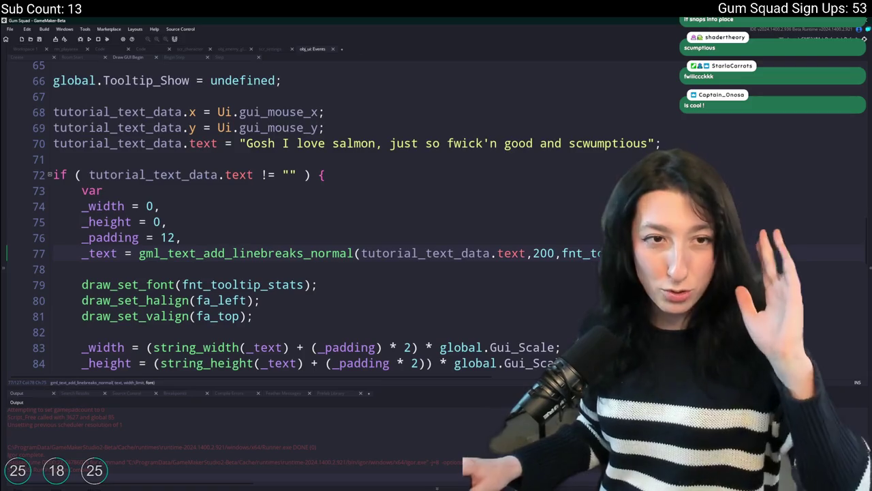
Add an if (keyboard_check_pressed(ord("V"))) block that starts a clipboard_set_text call
{"action": "key", "text": "Return"}
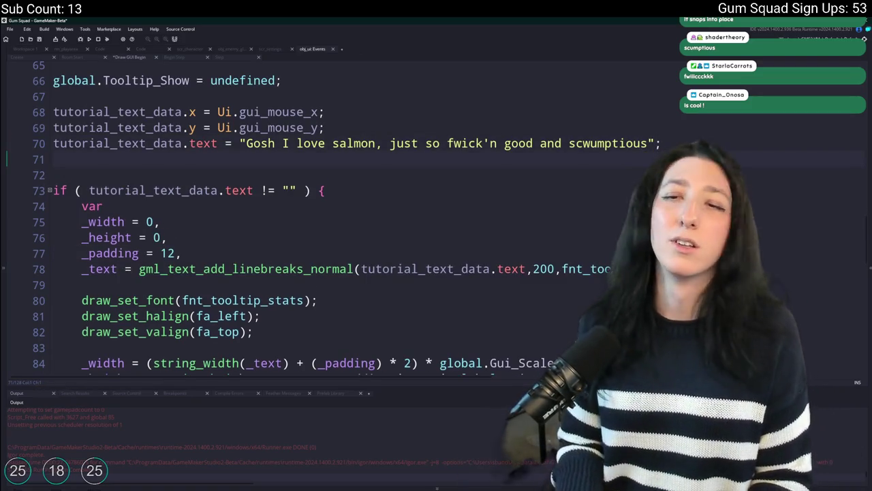
{"action": "key", "text": "Return"}
{"action": "type", "text": "if ( keybaordk"}
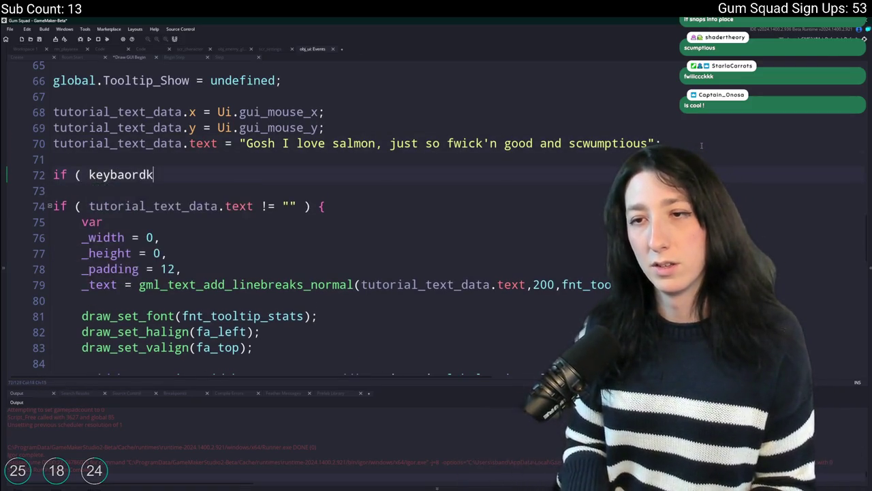
{"action": "key", "text": "BackSpace"}
{"action": "key", "text": "BackSpace"}
{"action": "type", "text": "oard_Chec"}
{"action": "key", "text": "BackSpace"}
{"action": "key", "text": "BackSpace"}
{"action": "key", "text": "BackSpace"}
{"action": "type", "text": "heck_pr"}
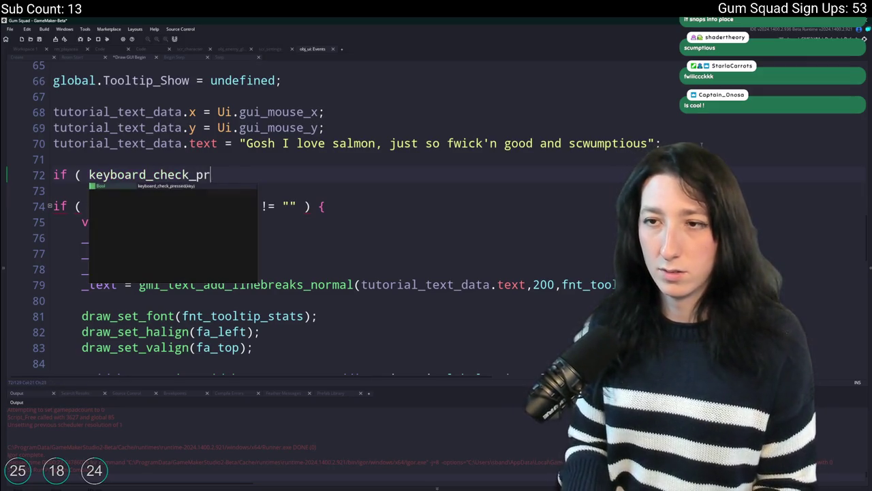
{"action": "type", "text": "essed(ord(\""}
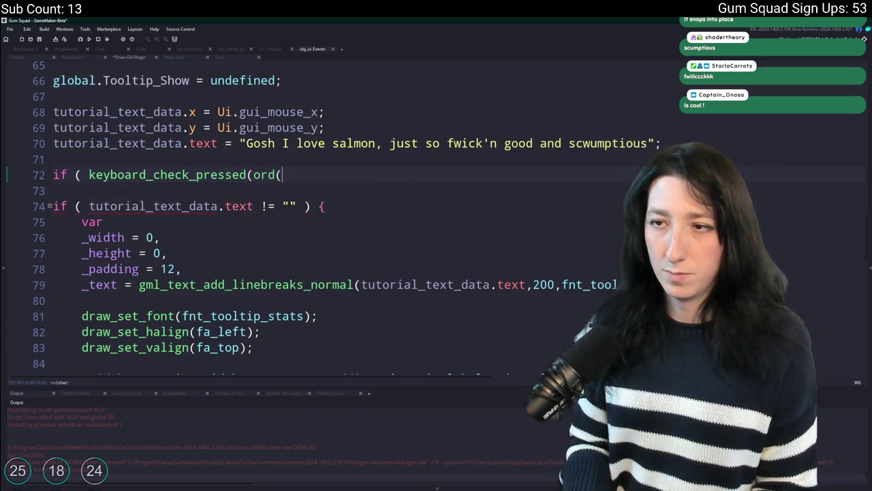
{"action": "type", "text": "V\")) ) {"}
{"action": "key", "text": "Return"}
{"action": "type", "text": "clipboa"}
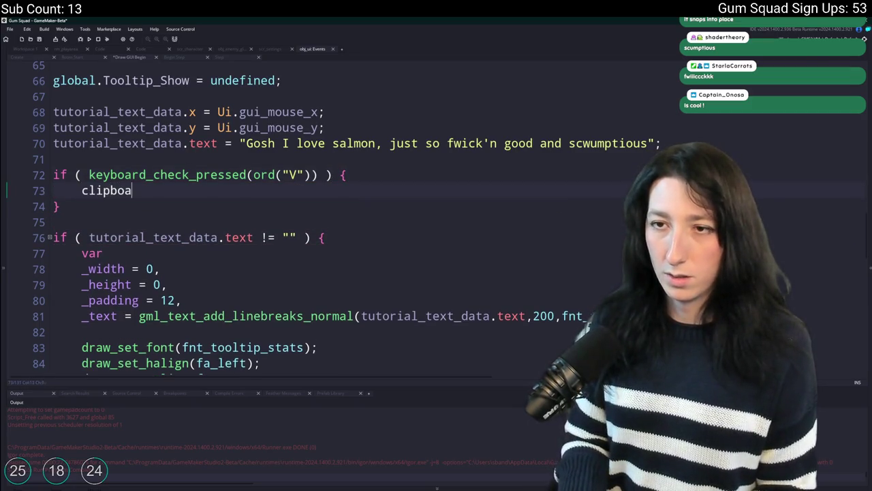
{"action": "type", "text": "rd"}
{"action": "key", "text": "Down"}
{"action": "key", "text": "Down"}
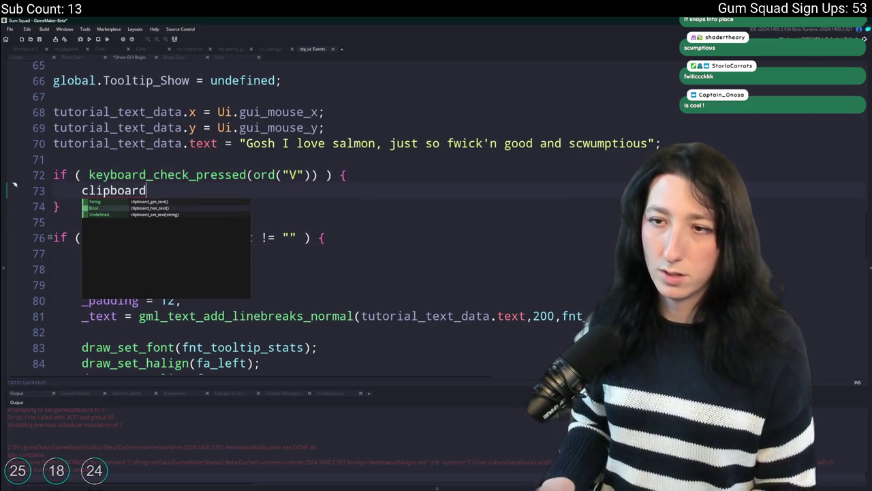
{"action": "key", "text": "Return"}
{"action": "type", "text": "("}
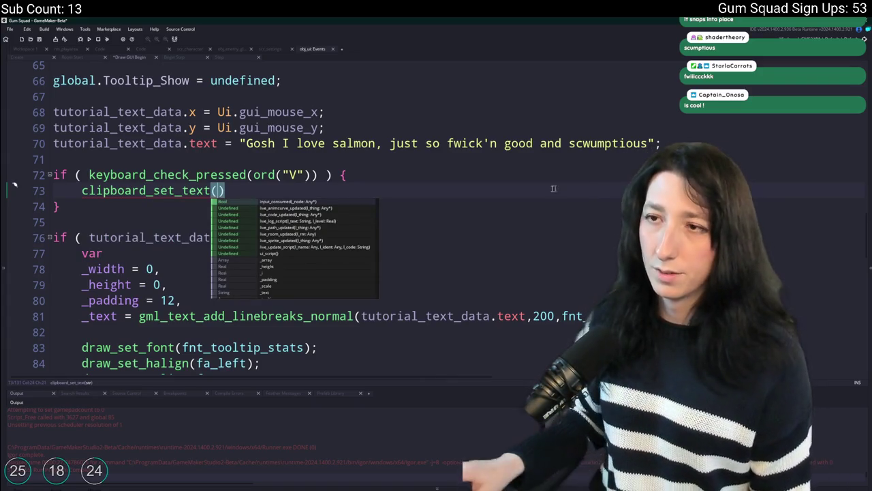
Fill clipboard_set_text with string(Ui.gui_mouse_x) and string(Ui.gui_mouse_y) joined by a comma
{"action": "left_click", "coordinate": [217, 128]}
{"action": "key", "text": "Down"}
{"action": "key", "text": "Down"}
{"action": "key", "text": "Down"}
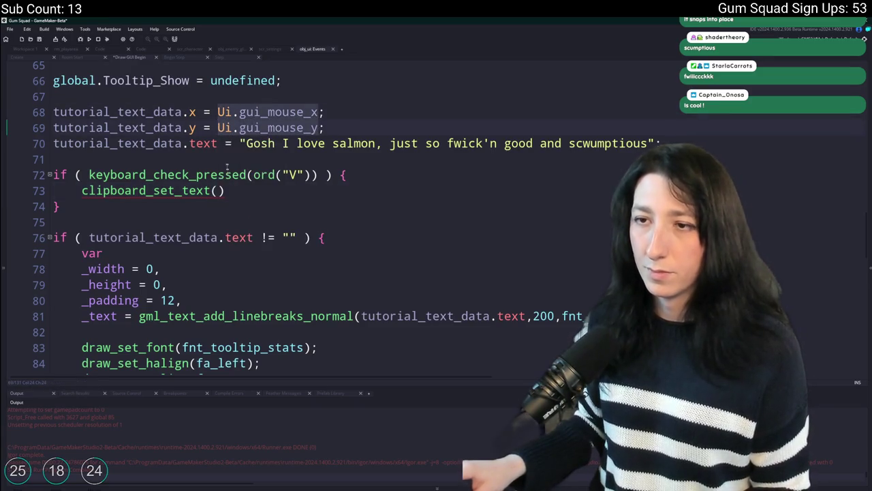
{"action": "key", "text": "ctrl+space"}
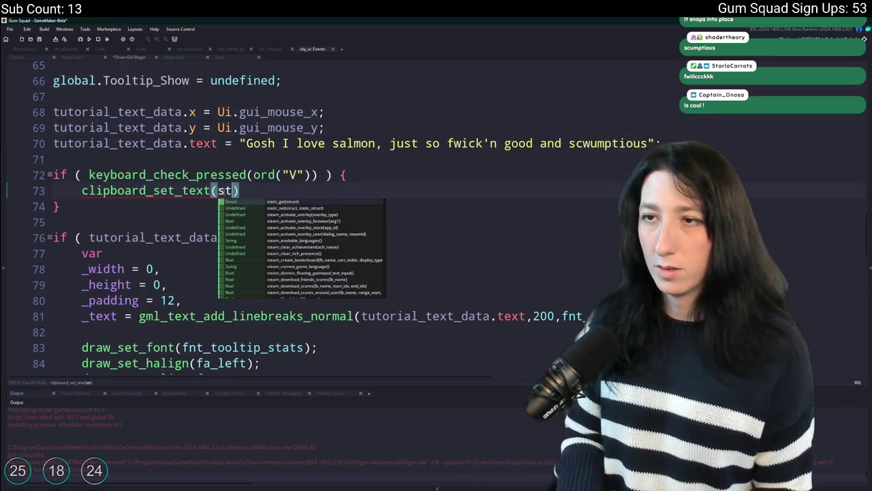
{"action": "type", "text": "string([Ui.gui_mouse_x"}
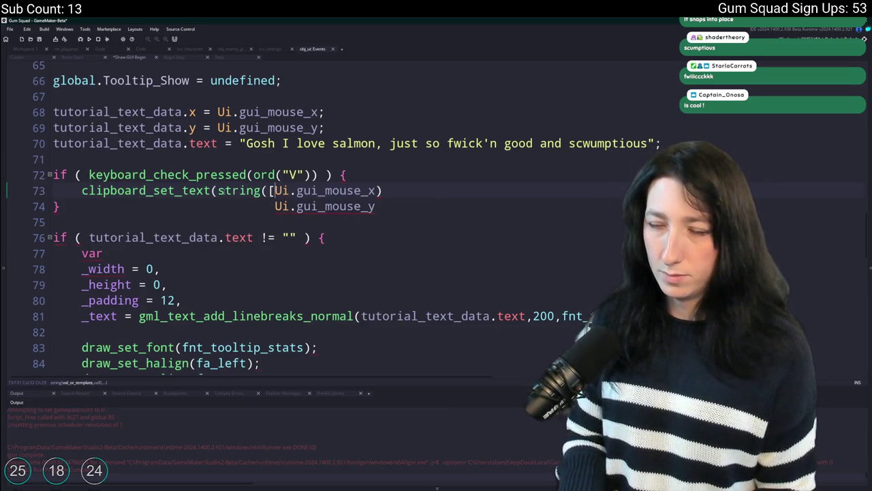
{"action": "left_click", "coordinate": [405, 196]}
{"action": "left_click", "coordinate": [273, 190]}
{"action": "key", "text": "BackSpace"}
{"action": "key", "text": "End"}
{"action": "type", "text": "+ \")"}
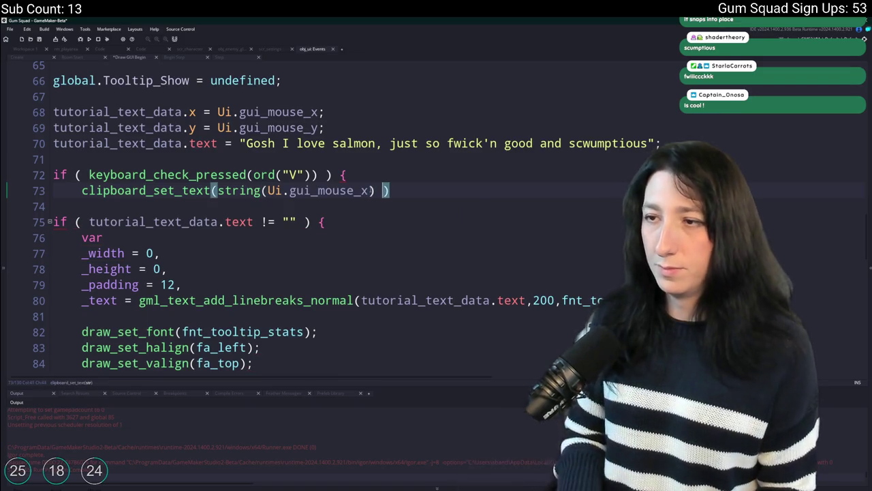
{"action": "type", "text": "\" + string(Ui.gui_mouse_y"}
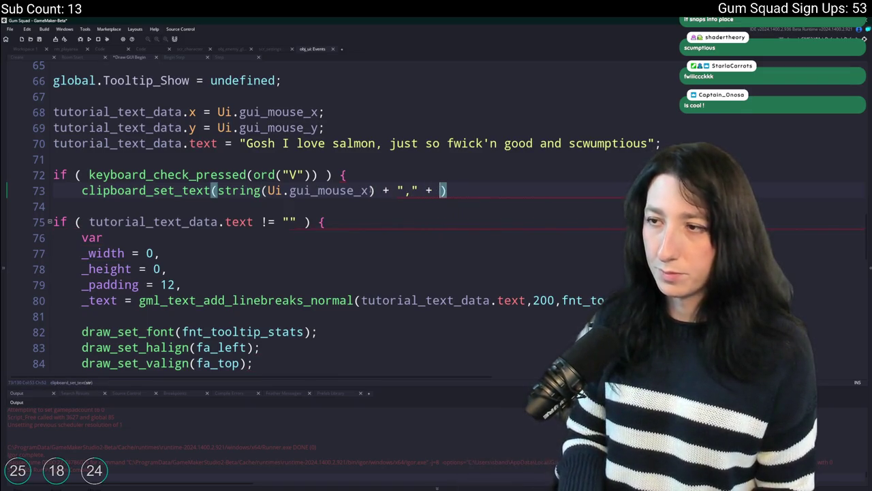
{"action": "type", "text": ")"}
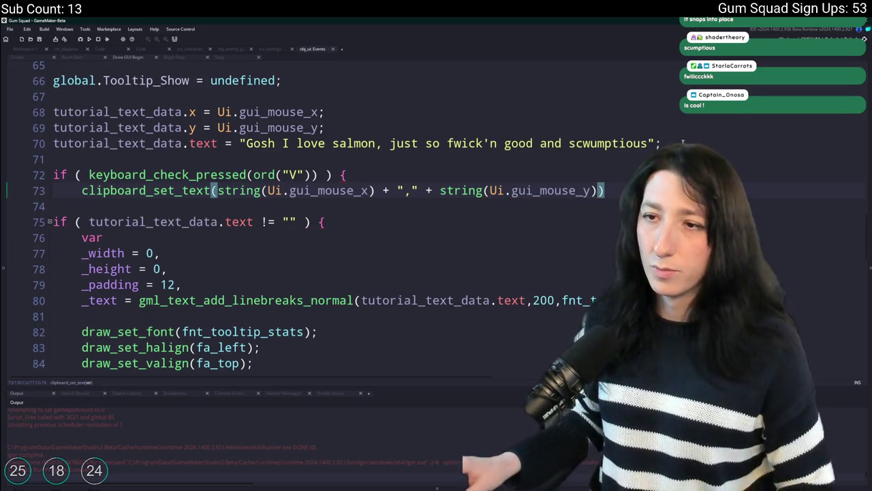
{"action": "key", "text": "Up"}
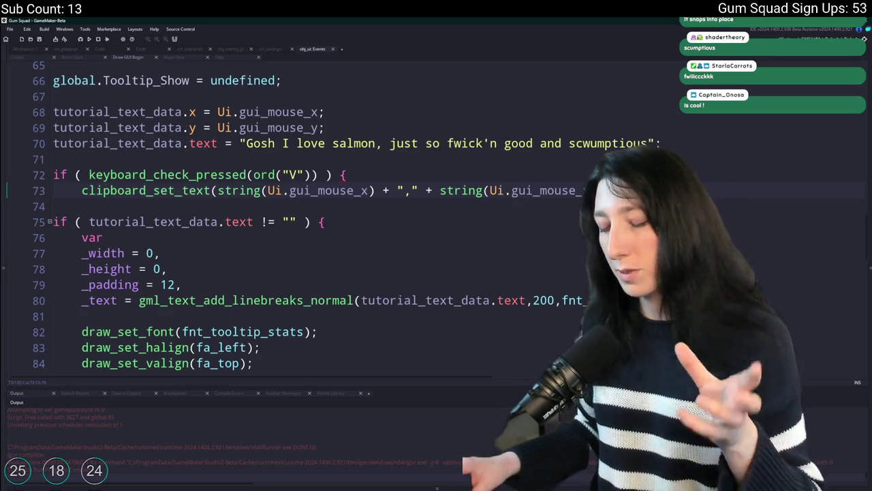
Review the placeholder salmon tooltip text, then run the game with F5
{"action": "scroll", "coordinate": [310, 174], "scroll_direction": "up", "scroll_amount": 1}
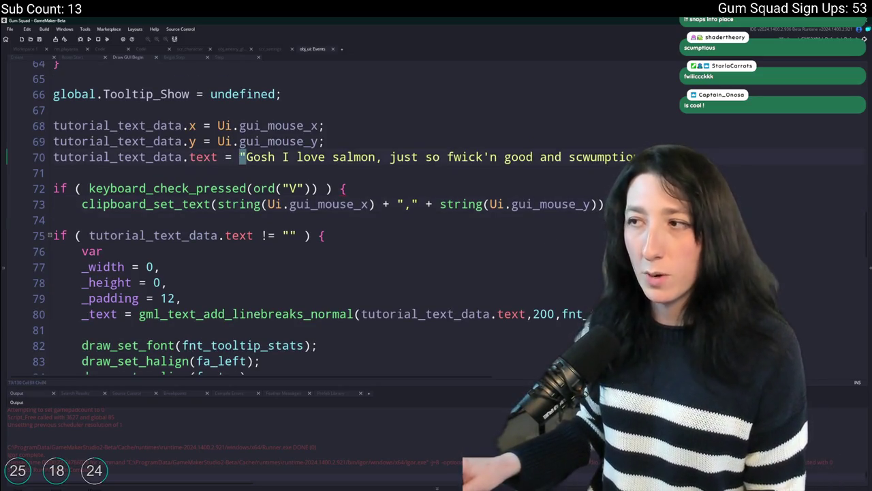
{"action": "left_click", "coordinate": [247, 157]}
{"action": "left_click", "coordinate": [613, 203]}
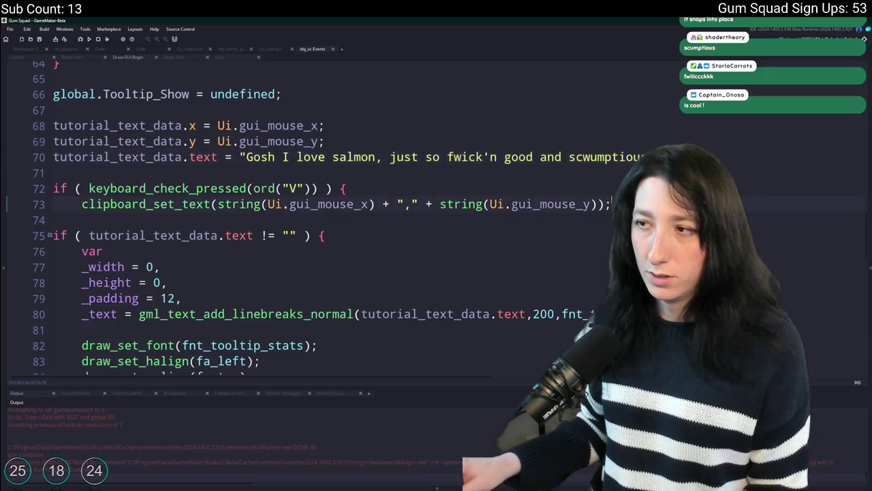
{"action": "left_click_drag", "start_coordinate": [589, 157], "coordinate": [388, 156]}
{"action": "left_click", "coordinate": [540, 156]}
{"action": "key", "text": "F5"}
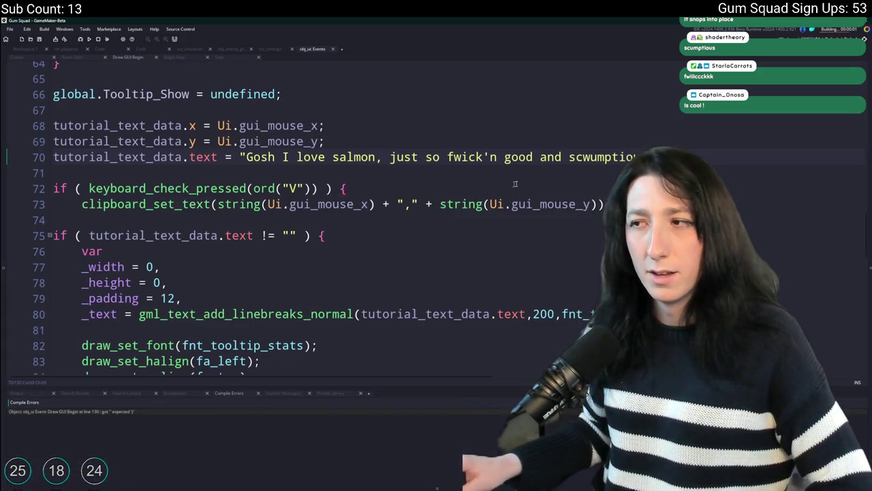
Close the clipboard call and the if block, rerun the game, and start a new world
{"action": "left_click", "coordinate": [603, 203]}
{"action": "left_click", "coordinate": [590, 203]}
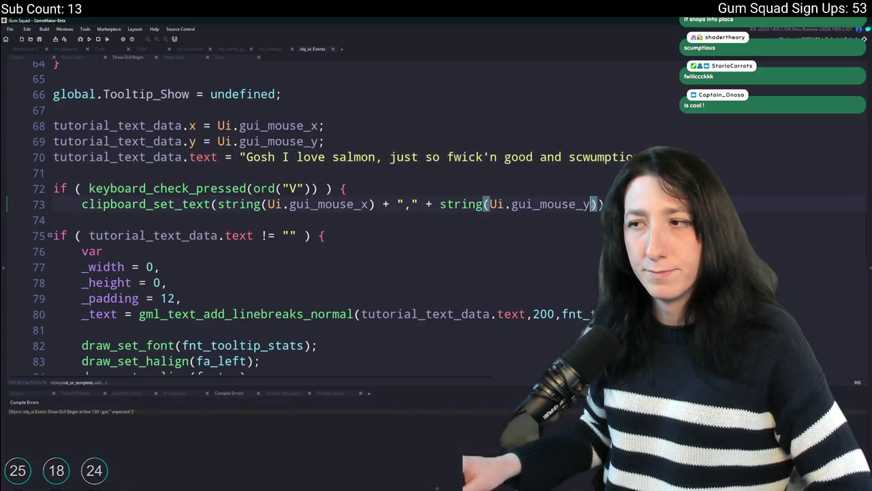
{"action": "key", "text": "Right"}
{"action": "type", "text": ");"}
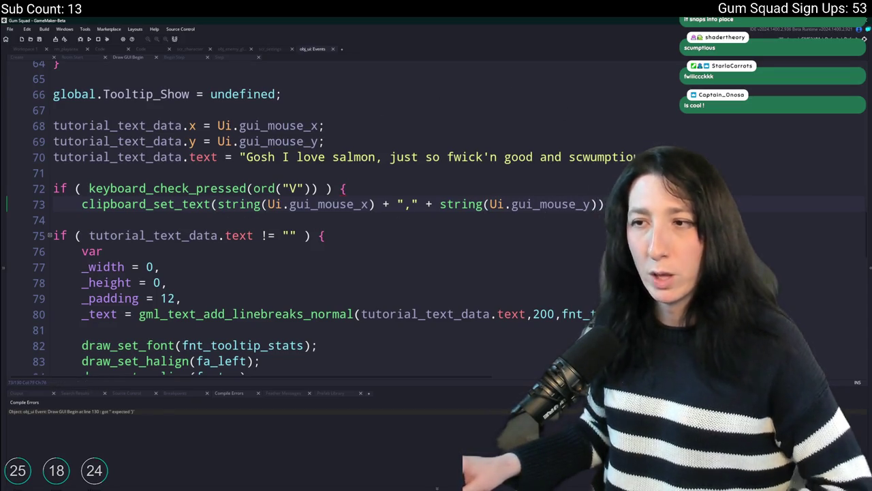
{"action": "key", "text": "Return"}
{"action": "type", "text": "}"}
{"action": "key", "text": "F5"}
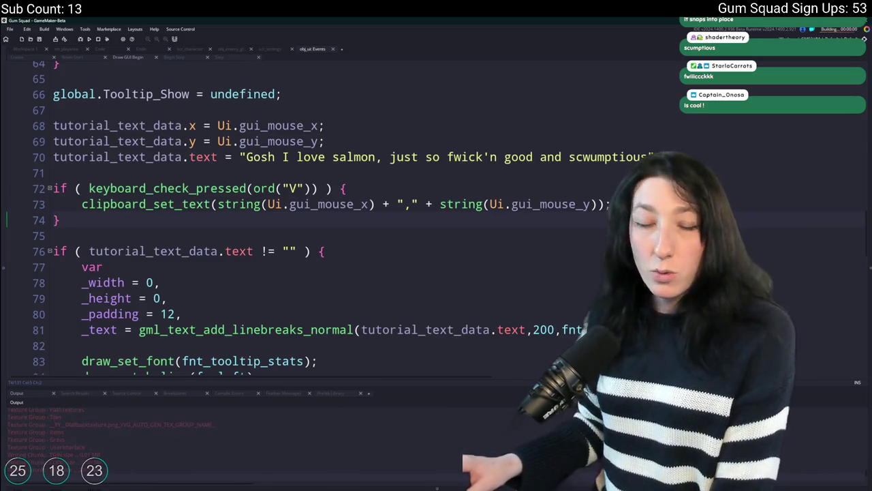
{"action": "left_click", "coordinate": [432, 249]}
{"action": "left_click", "coordinate": [418, 317]}
Copy the mouse coordinates 242,33 in the game and paste them on line 71 of Draw GUI Begin
{"action": "left_click_drag", "start_coordinate": [463, 143], "coordinate": [453, 138]}
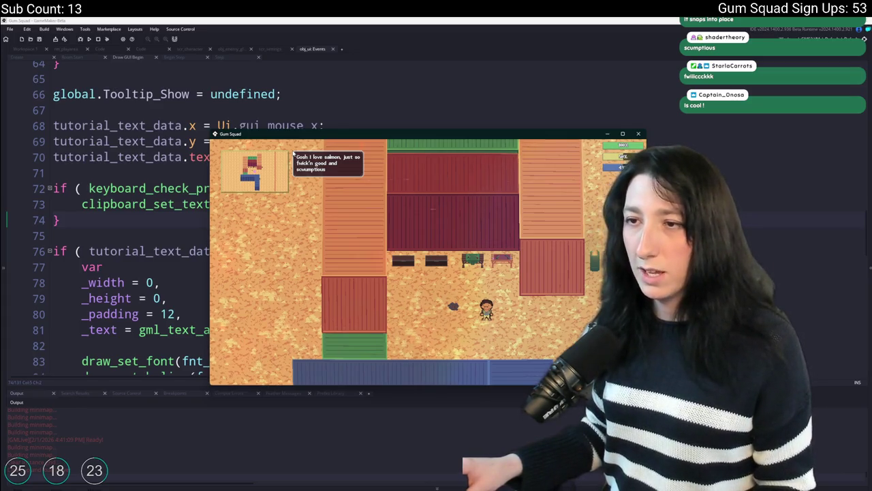
{"action": "left_click", "coordinate": [162, 170]}
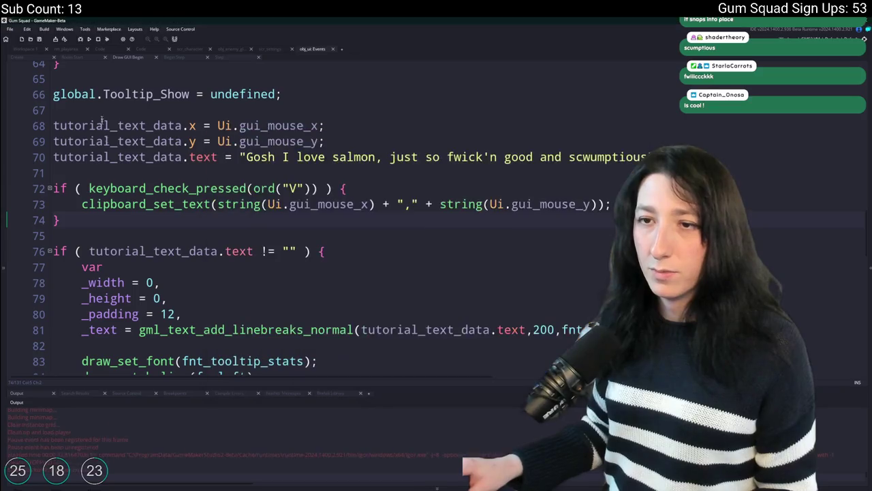
{"action": "type", "text": "242,33"}
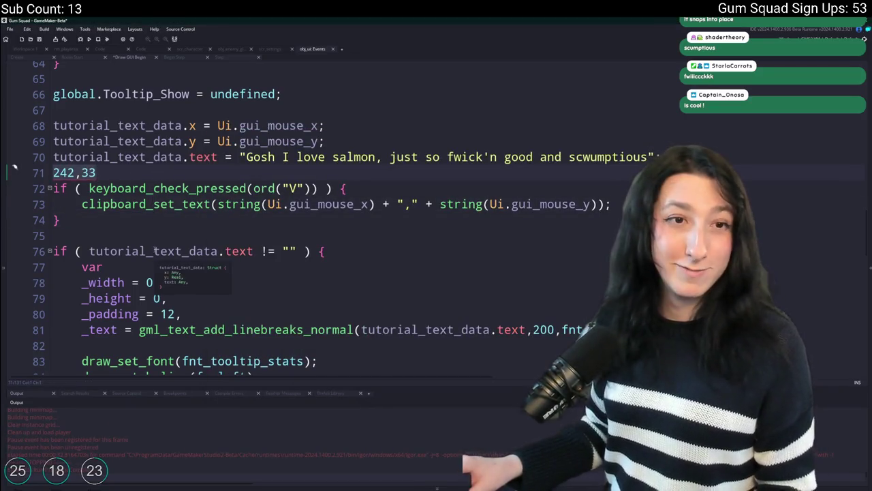
Move the 242,33 coordinates onto a new line inside the Step event's open_inventory check
{"action": "key", "text": "ctrl+z"}
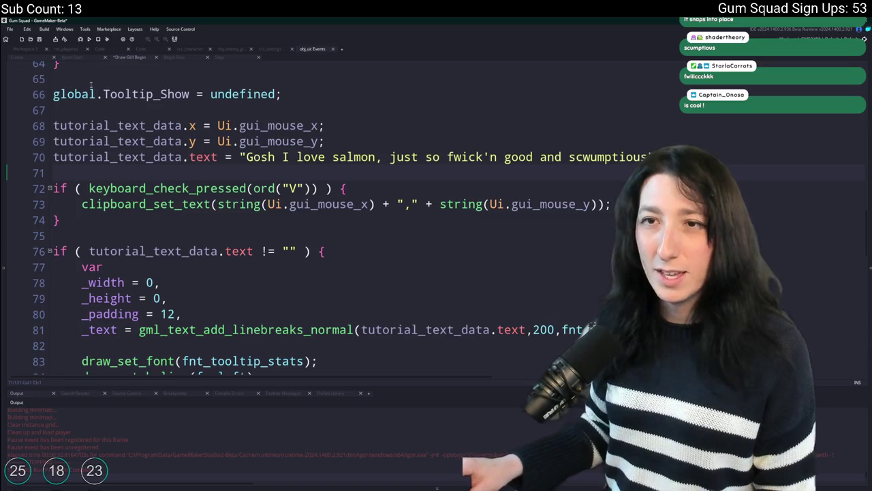
{"action": "left_click", "coordinate": [178, 58]}
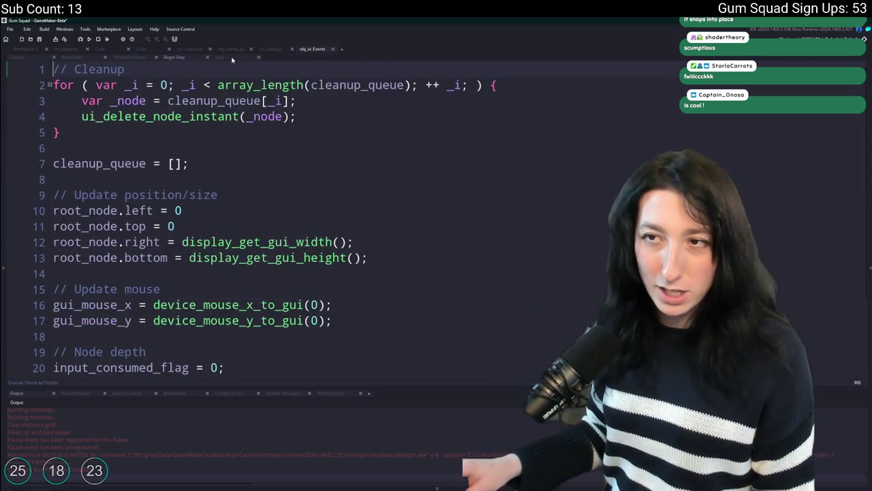
{"action": "left_click", "coordinate": [219, 57]}
{"action": "left_click", "coordinate": [422, 140]}
{"action": "key", "text": "Return"}
{"action": "type", "text": "242,33"}
Delete the temporary clipboard and tooltip test block from Draw GUI Begin
{"action": "left_click", "coordinate": [186, 60]}
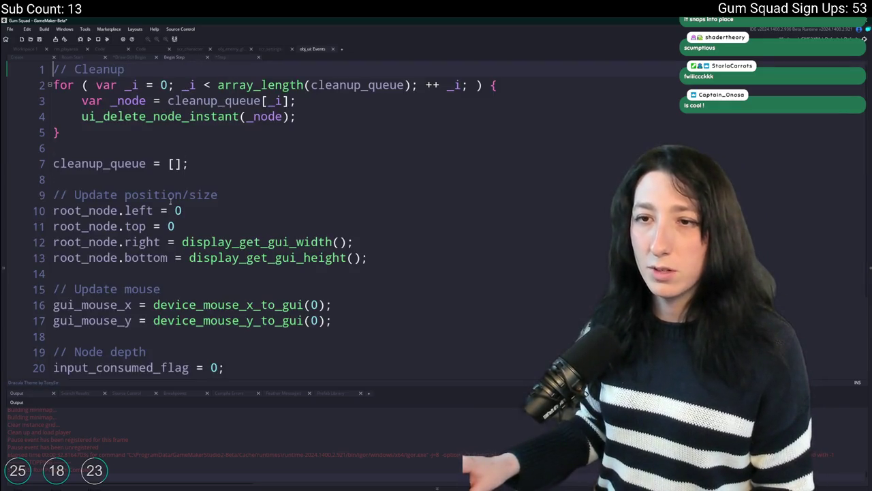
{"action": "left_click", "coordinate": [127, 58]}
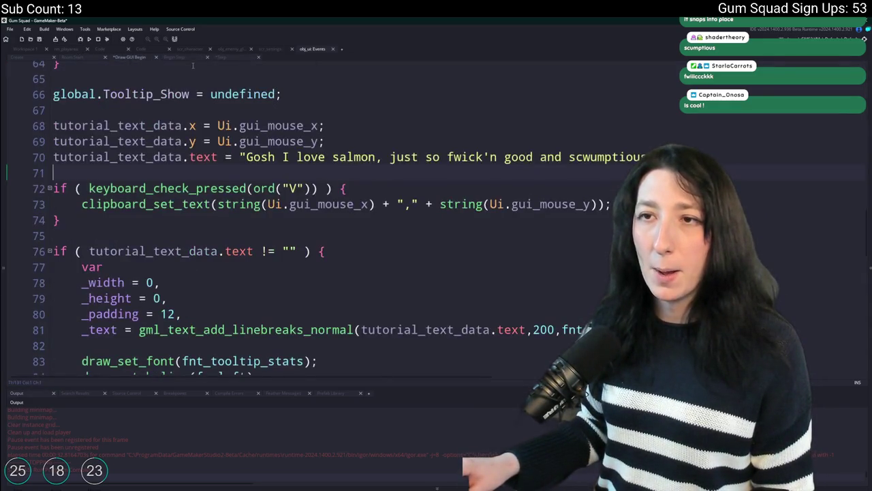
{"action": "mouse_move", "coordinate": [394, 228]}
{"action": "left_mouse_down"}
{"action": "mouse_move", "coordinate": [54, 178]}
{"action": "mouse_move", "coordinate": [5, 121]}
{"action": "left_mouse_up"}
{"action": "key", "text": "ctrl+c"}
{"action": "key", "text": "Delete"}
{"action": "key", "text": "Delete"}
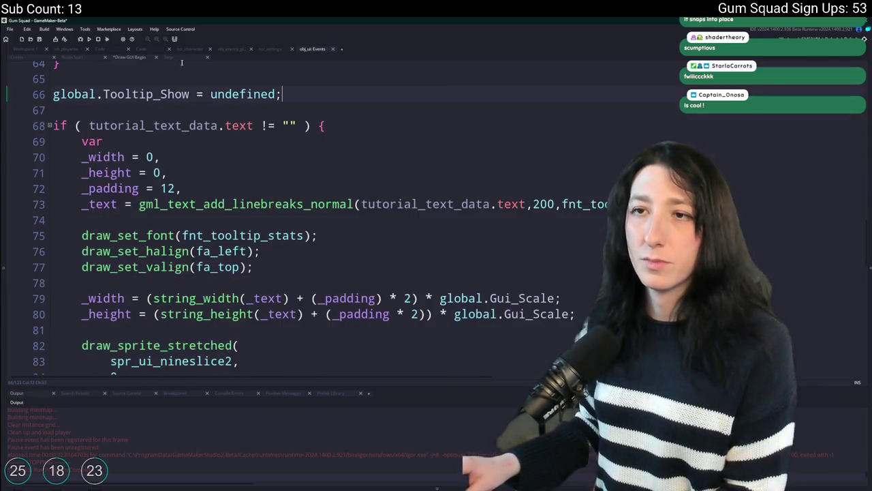
{"action": "scroll", "coordinate": [188, 122], "scroll_direction": "up", "scroll_amount": 2}
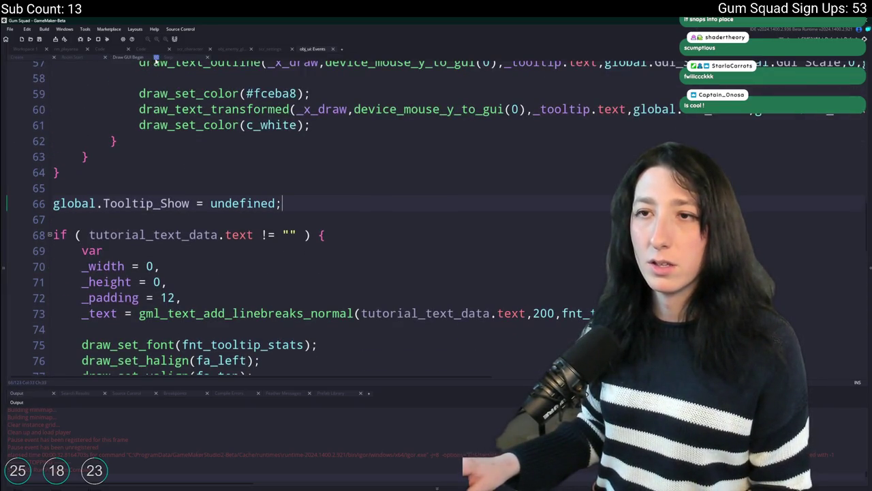
{"action": "left_click", "coordinate": [168, 57]}
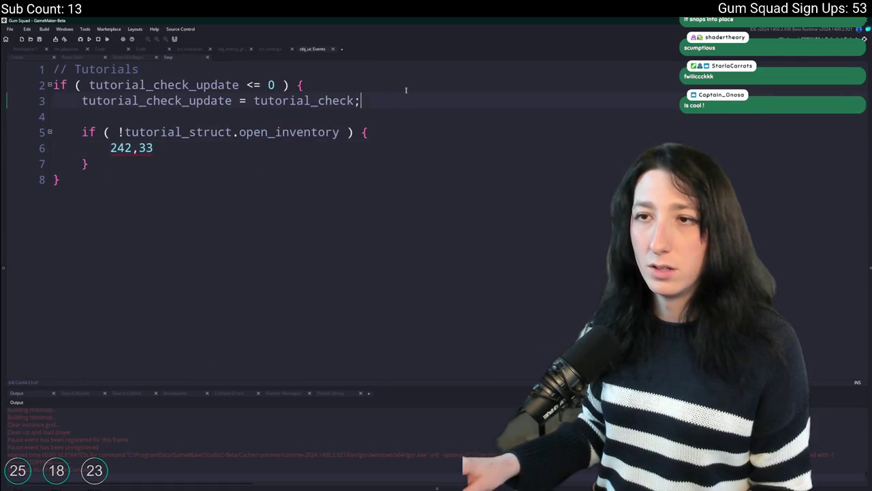
Paste the tutorial_text_data x, y and text lines after the reset and inside the open_inventory check
{"action": "key", "text": "Return"}
{"action": "key", "text": "ctrl+v"}
{"action": "key", "text": "ctrl+z"}
{"action": "key", "text": "ctrl+z"}
{"action": "key", "text": "Return"}
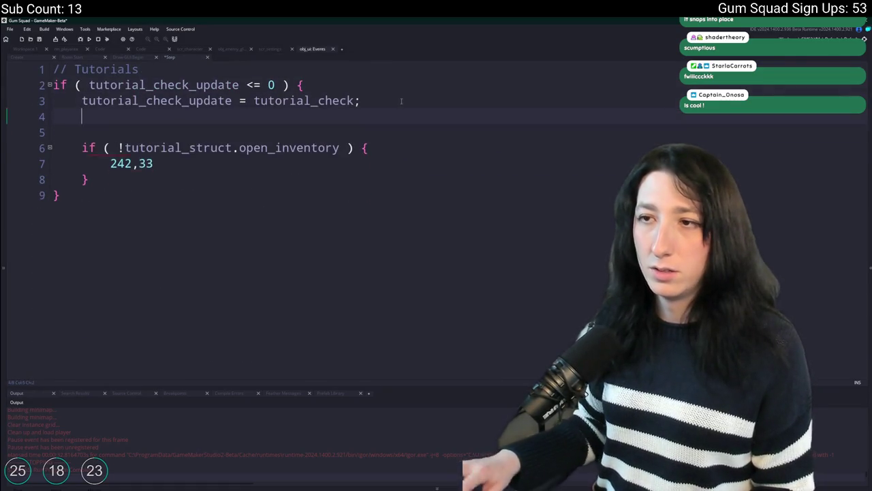
{"action": "key", "text": "ctrl+v"}
{"action": "left_click_drag", "start_coordinate": [117, 162], "coordinate": [96, 147]}
{"action": "key", "text": "Tab"}
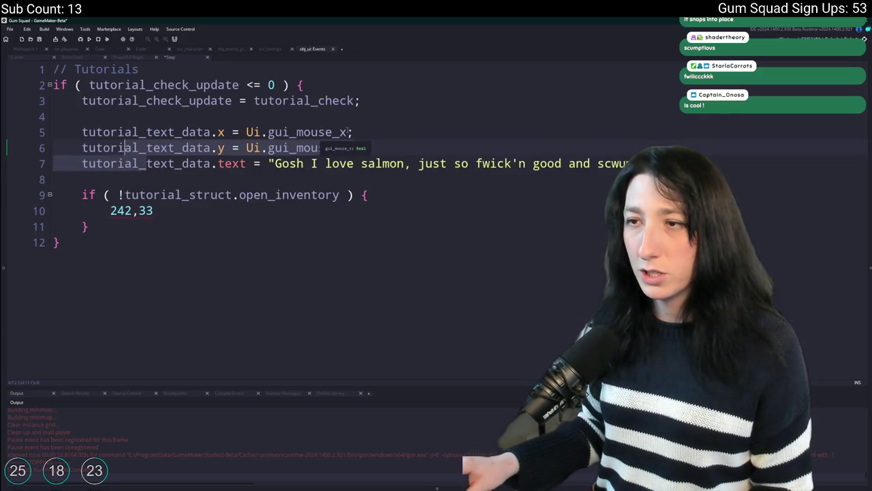
{"action": "left_click", "coordinate": [423, 202]}
{"action": "key", "text": "Return"}
{"action": "key", "text": "ctrl+v"}
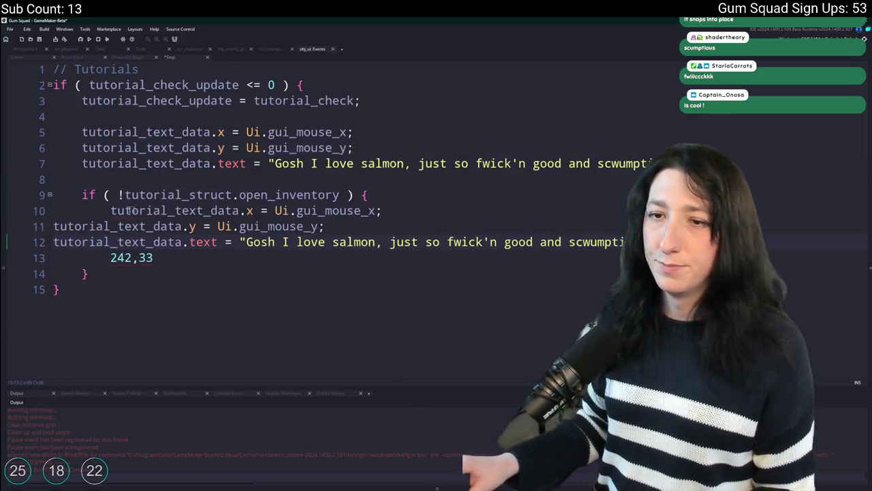
{"action": "left_click_drag", "start_coordinate": [75, 226], "coordinate": [55, 243]}
{"action": "key", "text": "Tab"}
Set the defaults to 0, 0 and "", use 242 and 33 in the check, and delete the note line
{"action": "left_click", "coordinate": [345, 133]}
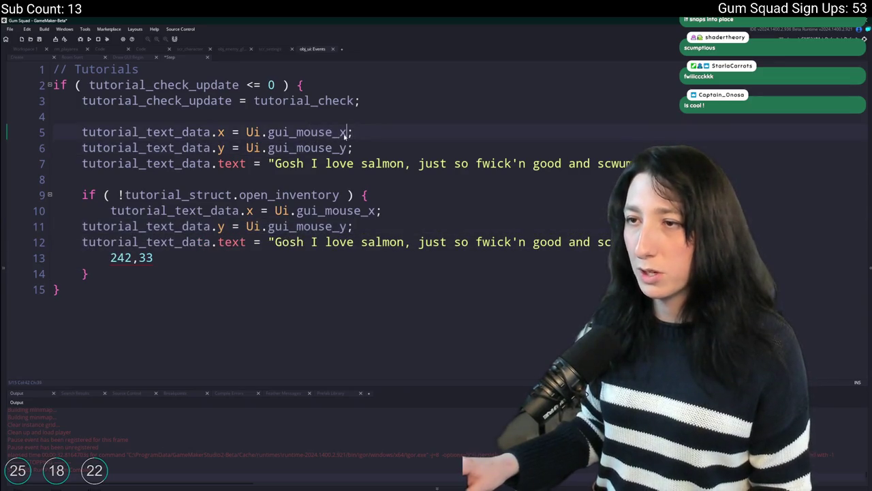
{"action": "mouse_move", "coordinate": [339, 138]}
{"action": "left_mouse_down"}
{"action": "mouse_move", "coordinate": [246, 149]}
{"action": "mouse_move", "coordinate": [599, 163]}
{"action": "left_mouse_up"}
{"action": "type", "text": "0"}
{"action": "key", "text": "BackSpace"}
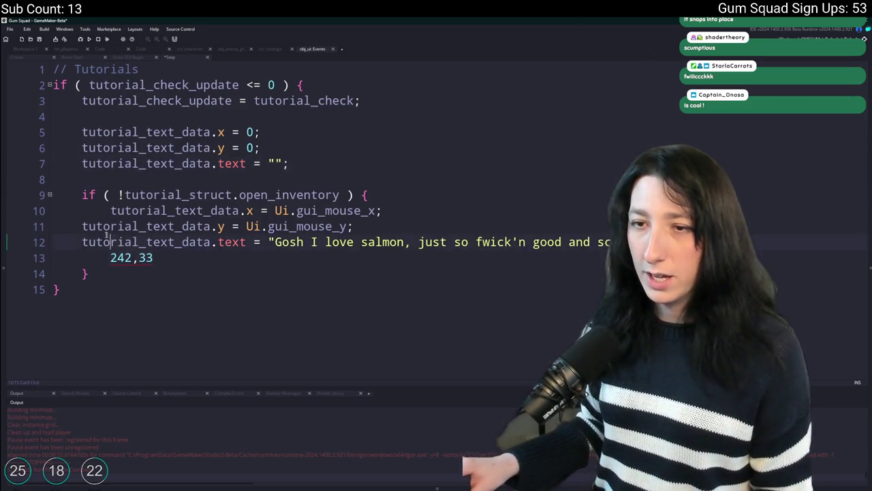
{"action": "left_click_drag", "start_coordinate": [68, 226], "coordinate": [55, 242]}
{"action": "key", "text": "Tab"}
{"action": "left_click", "coordinate": [292, 211]}
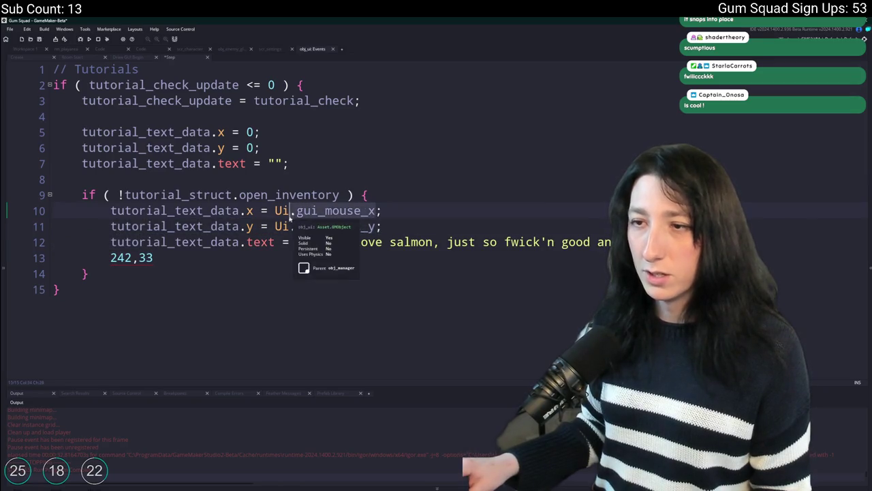
{"action": "key", "text": "ctrl+shift+Right"}
{"action": "key", "text": "ctrl+shift+Right"}
{"action": "key", "text": "ctrl+shift+Right"}
{"action": "type", "text": "242"}
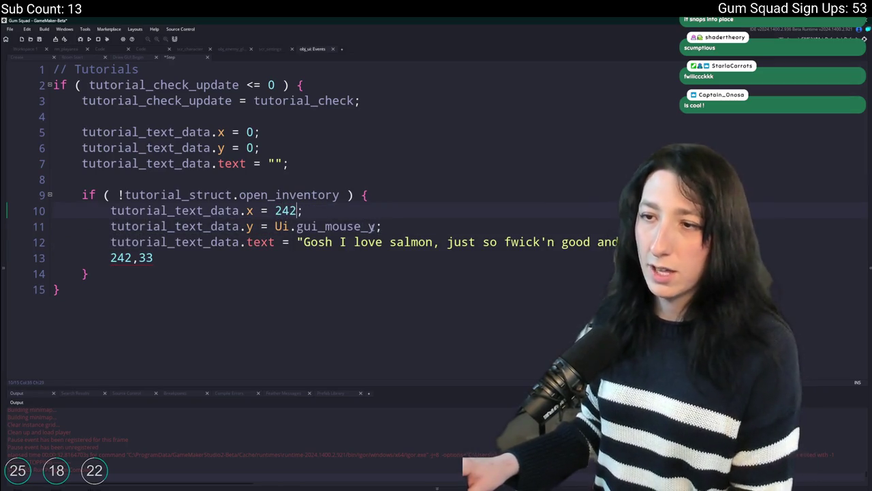
{"action": "key", "text": "ctrl+shift+Left"}
{"action": "key", "text": "ctrl+shift+Left"}
{"action": "key", "text": "ctrl+shift+Left"}
{"action": "type", "text": "33"}
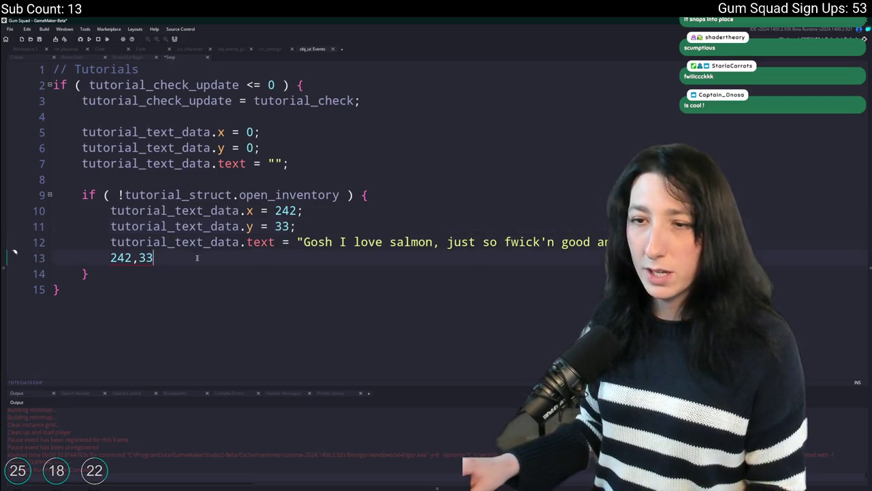
{"action": "key", "text": "BackSpace"}
{"action": "key", "text": "BackSpace"}
{"action": "key", "text": "BackSpace"}
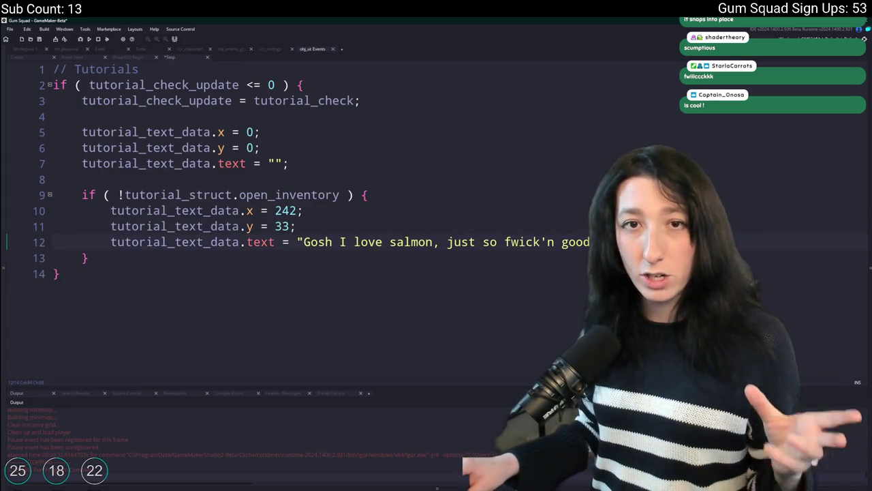
{"action": "type", "text": " and"}
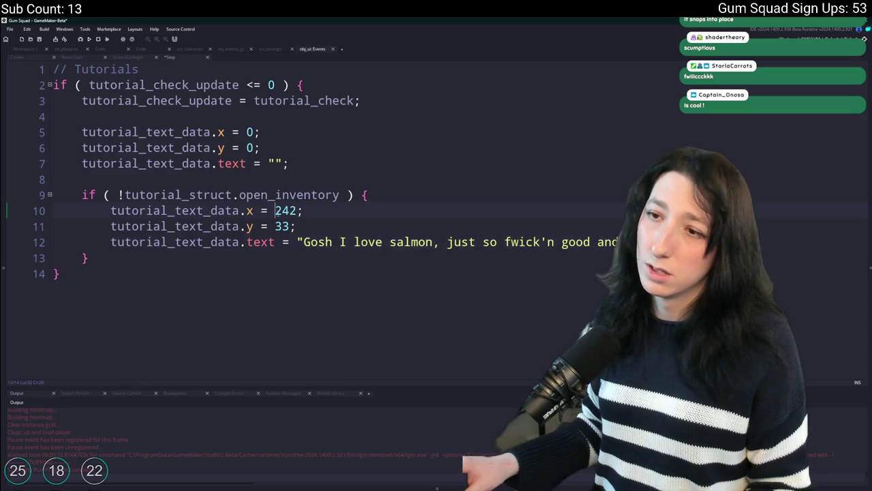
{"action": "key", "text": "super"}
{"action": "type", "text": "calculator"}
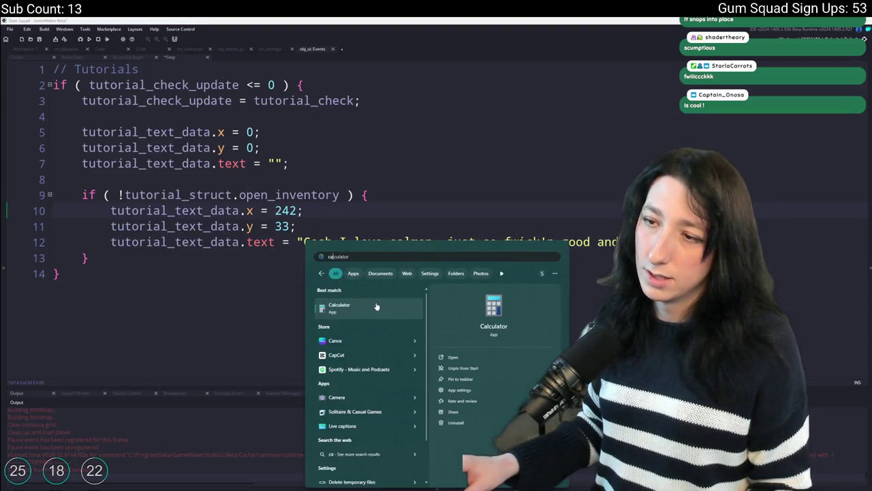
{"action": "key", "text": "Return"}
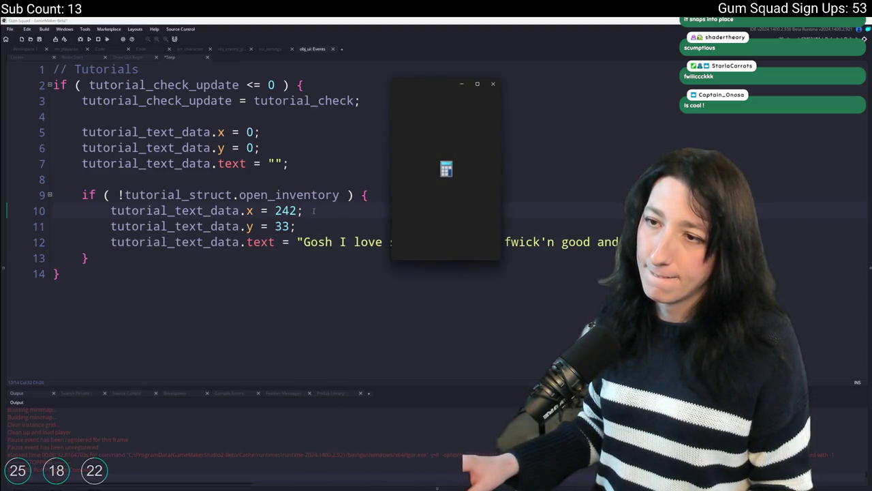
{"action": "left_click_drag", "start_coordinate": [430, 89], "coordinate": [518, 77]}
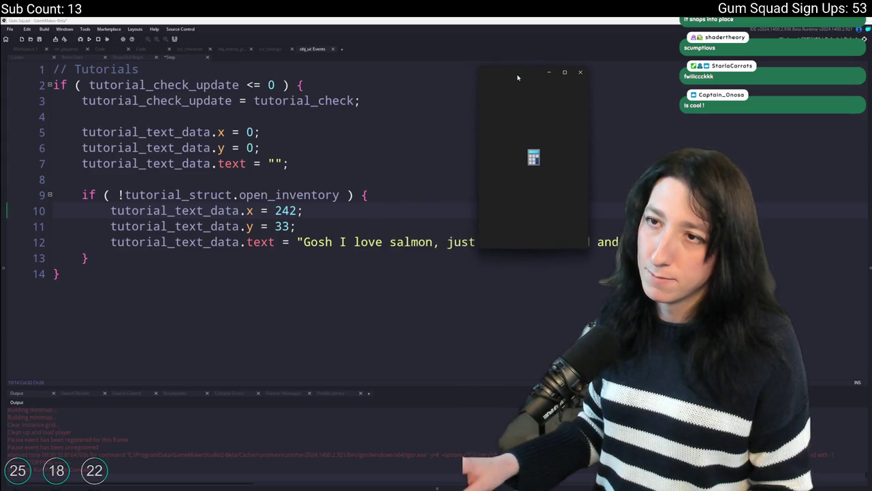
{"action": "left_click", "coordinate": [584, 73]}
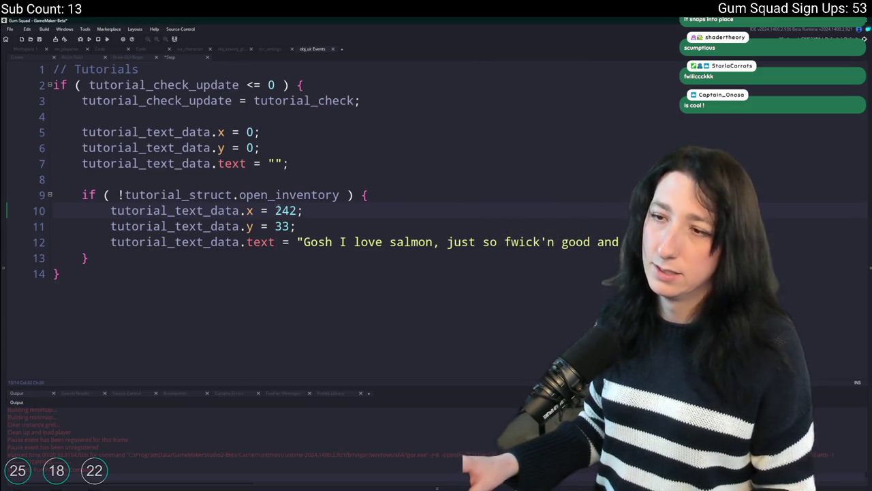
{"action": "double_click", "coordinate": [284, 210]}
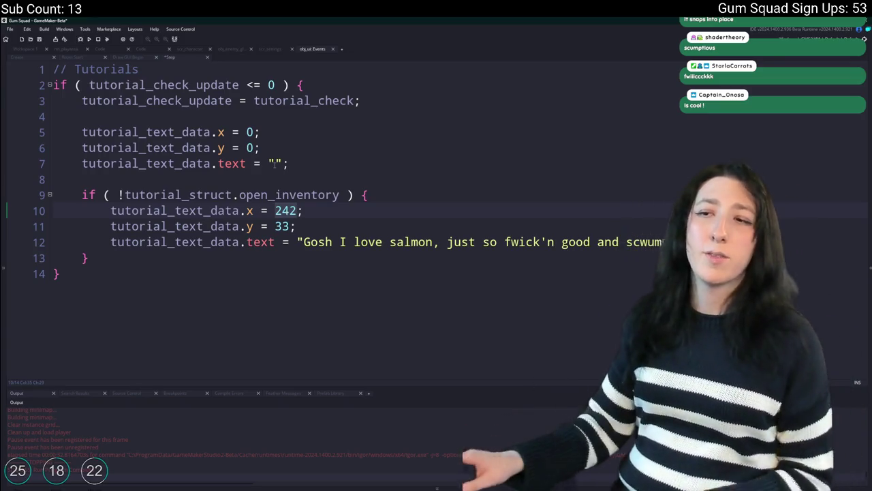
Replace the placeholder string on line 12 with "You can open your inventory by pressing "
{"action": "left_click", "coordinate": [303, 242]}
{"action": "left_click_drag", "start_coordinate": [303, 242], "coordinate": [588, 242]}
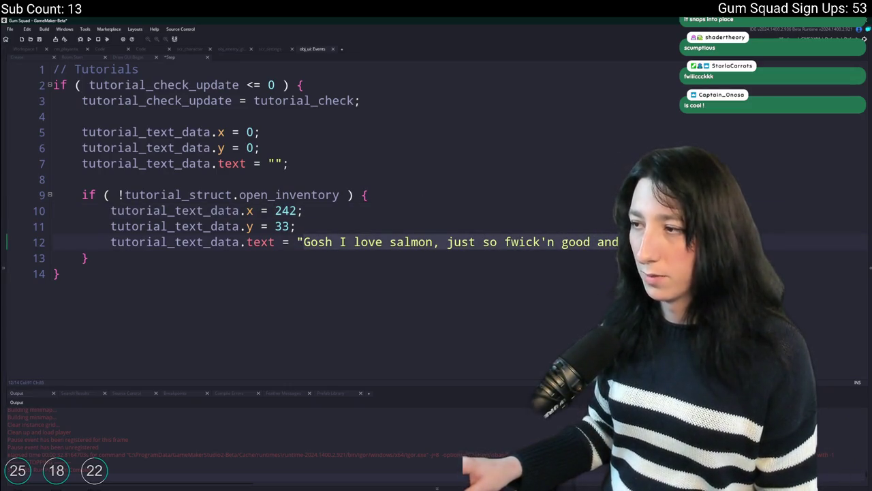
{"action": "left_click", "coordinate": [298, 242]}
{"action": "type", "text": "You can open y"}
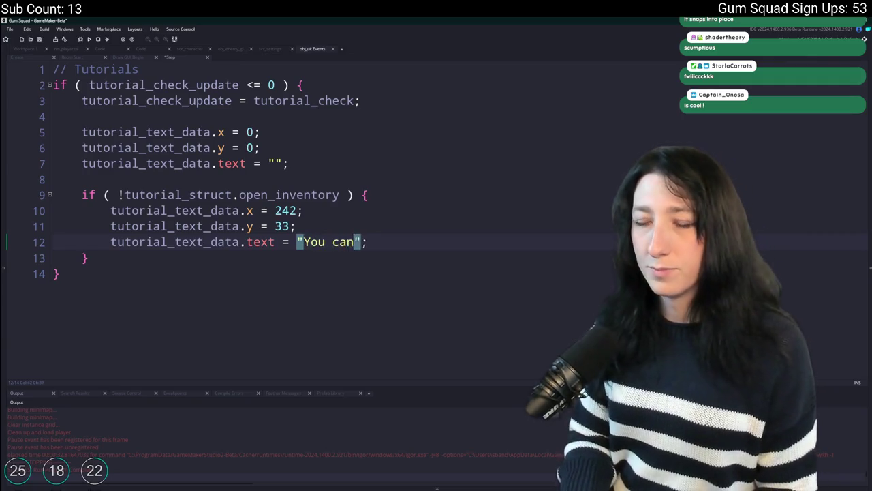
{"action": "key", "text": "BackSpace"}
{"action": "key", "text": "BackSpace"}
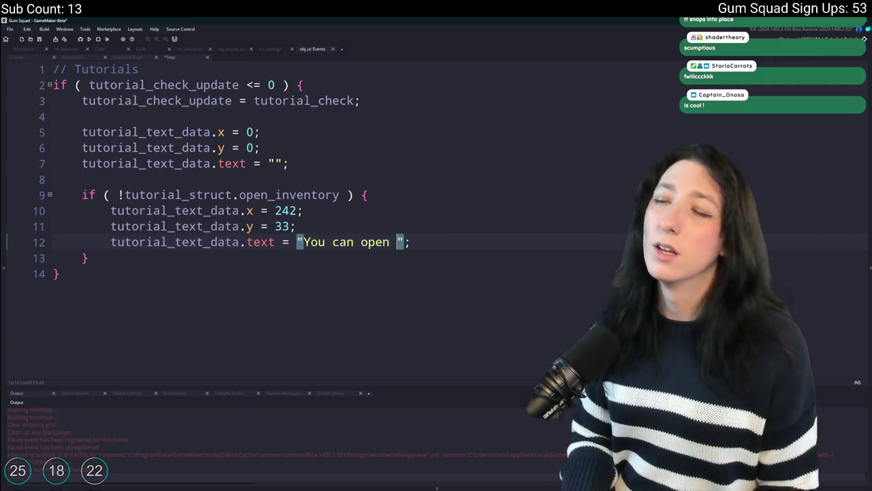
{"action": "type", "text": "up[ yo"}
{"action": "key", "text": "BackSpace"}
{"action": "key", "text": "BackSpace"}
{"action": "key", "text": "BackSpace"}
{"action": "key", "text": "BackSpace"}
{"action": "key", "text": "BackSpace"}
{"action": "key", "text": "BackSpace"}
{"action": "type", "text": "your inventoryu"}
{"action": "key", "text": "BackSpace"}
{"action": "type", "text": "by"}
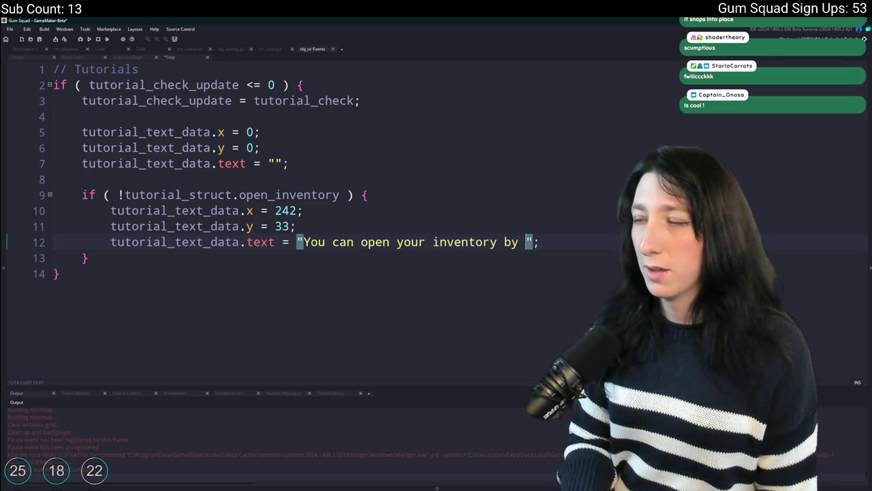
{"action": "key", "text": "BackSpace"}
{"action": "key", "text": "BackSpace"}
{"action": "type", "text": "pressing"}
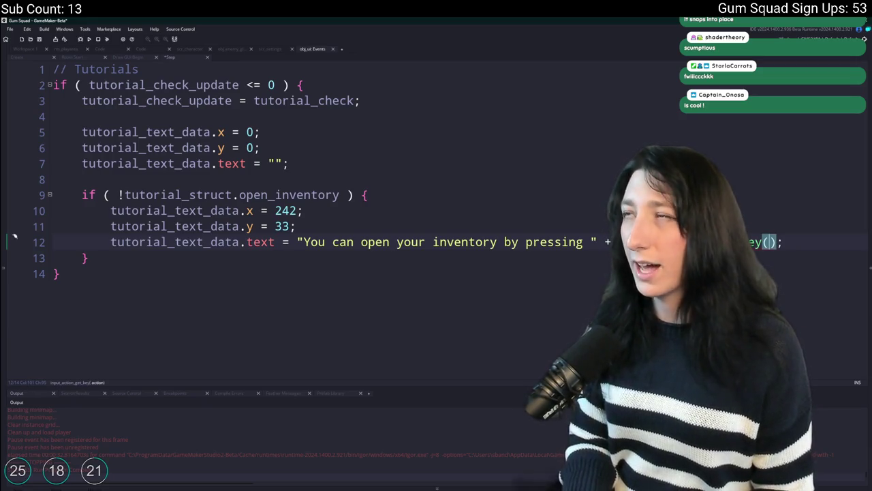
Append input_action_get_key(Buttons.InventoryMenu) + "!" to the hint and run the game
{"action": "type", "text": "uttons.InventoryMenu"}
{"action": "key", "text": "Right"}
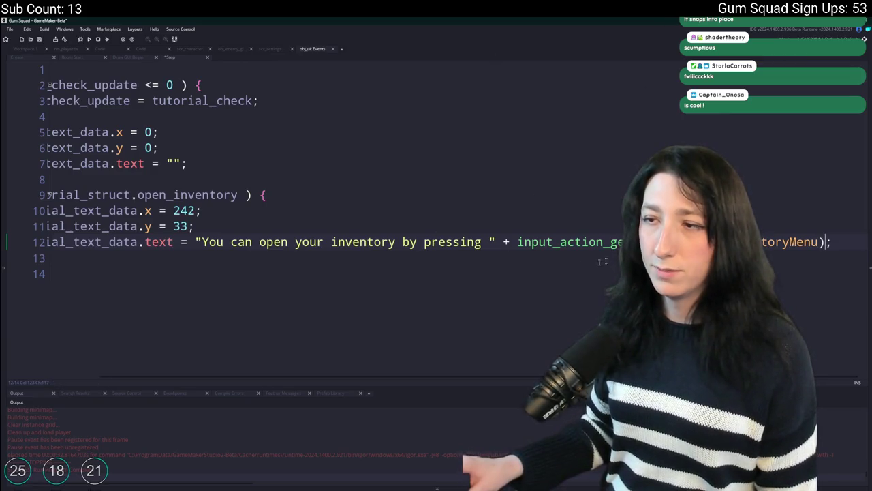
{"action": "type", "text": "\"!"}
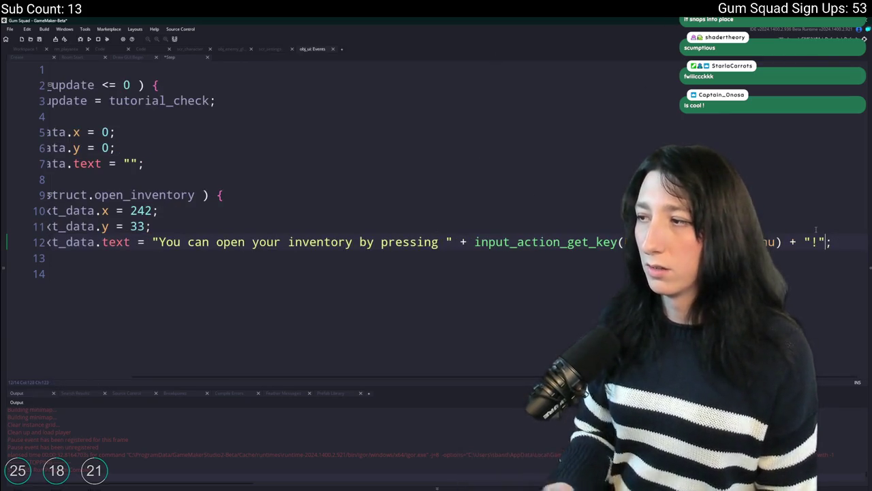
{"action": "key", "text": "Down"}
{"action": "key", "text": "Up"}
{"action": "key", "text": "Up"}
{"action": "key", "text": "Up"}
{"action": "key", "text": "F5"}
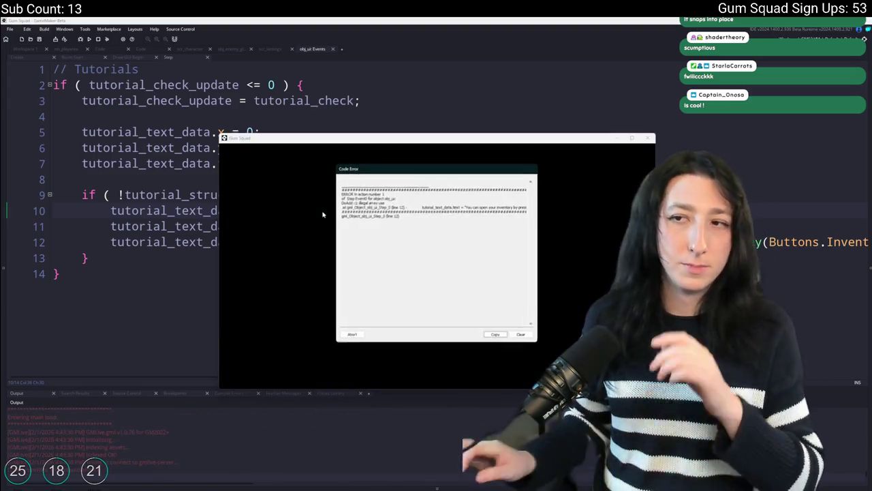
Abort the line 12 error, wrap the key lookup as string(...[0]), and relaunch the game
{"action": "left_click", "coordinate": [360, 337]}
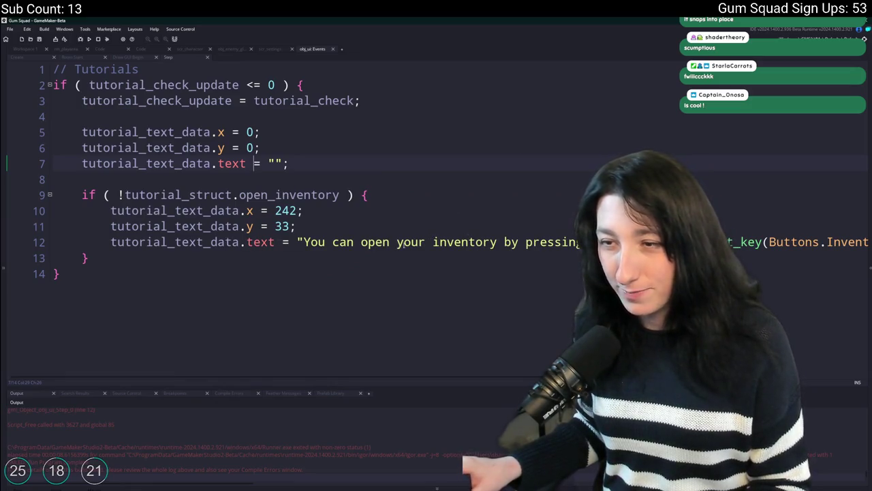
{"action": "key", "text": "F12"}
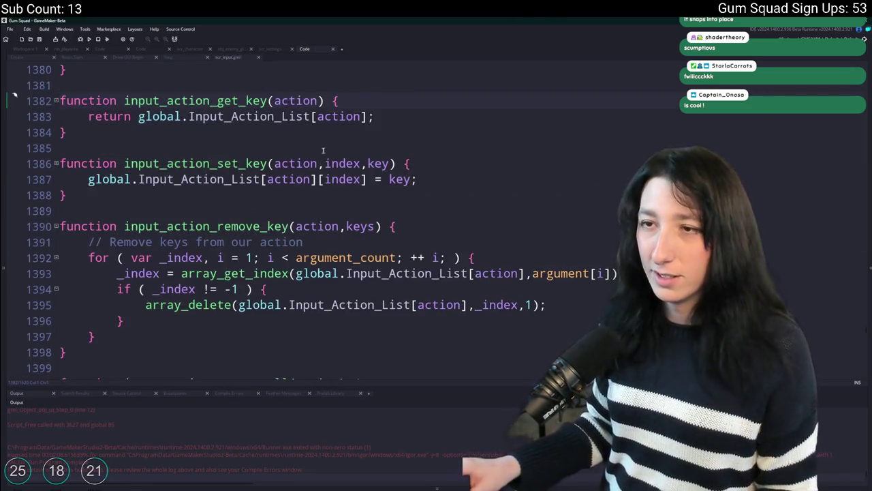
{"action": "left_click", "coordinate": [258, 56]}
{"action": "type", "text": "+ \"!\""}
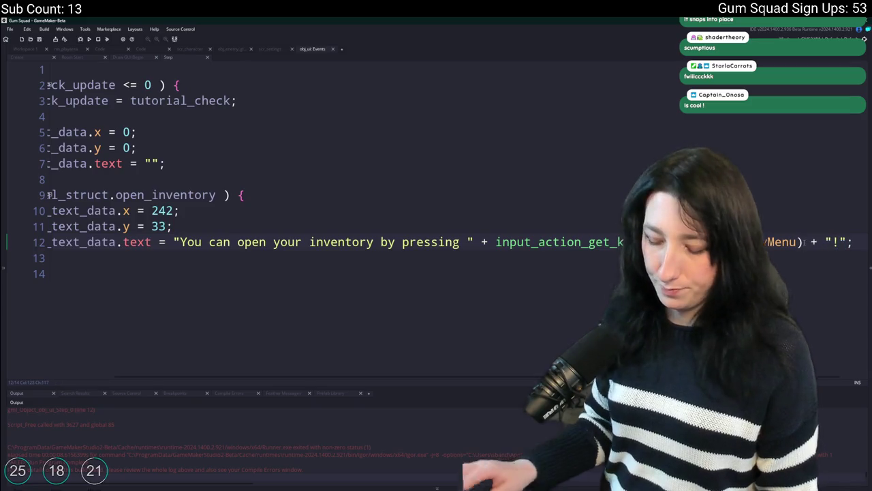
{"action": "type", "text": "0]"}
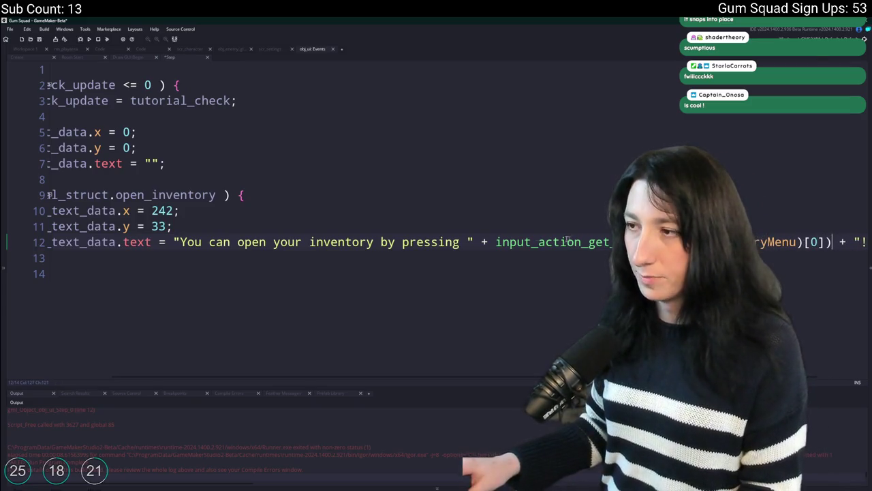
{"action": "left_click", "coordinate": [493, 242]}
{"action": "type", "text": "string"}
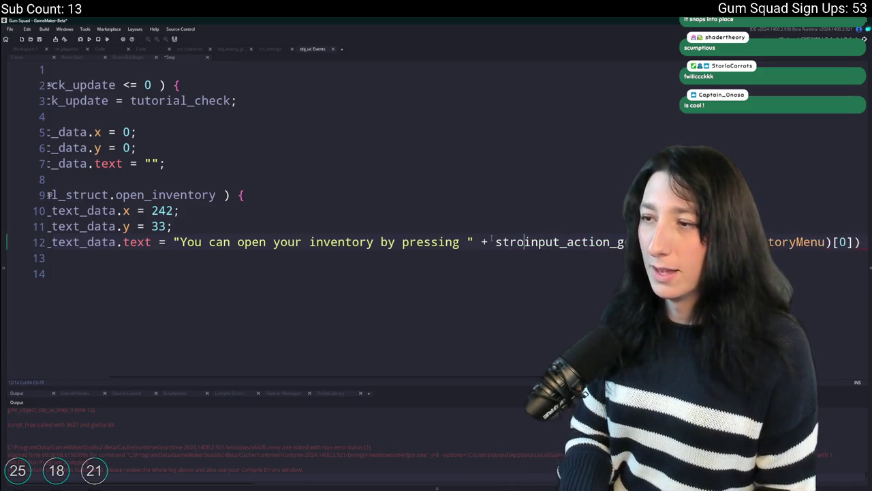
{"action": "type", "text": "("}
{"action": "key", "text": "F5"}
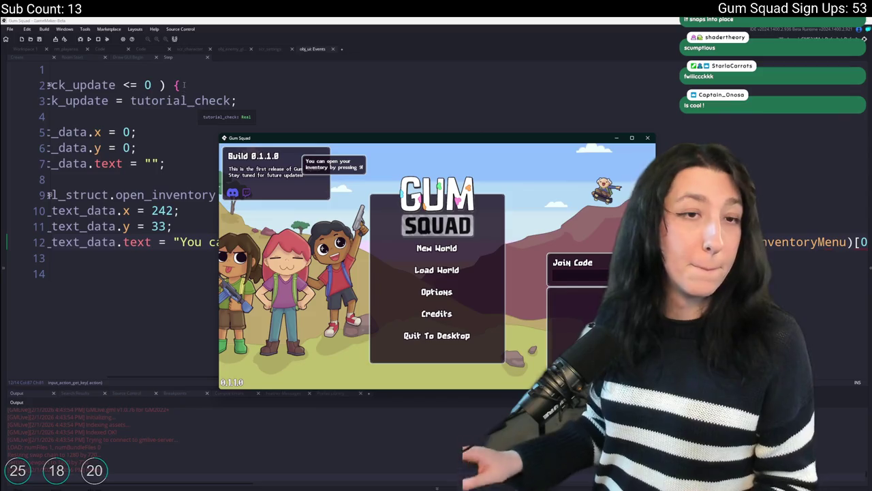
Start a new world and check the hint while toggling the inventory and walking around
{"action": "left_click", "coordinate": [436, 250]}
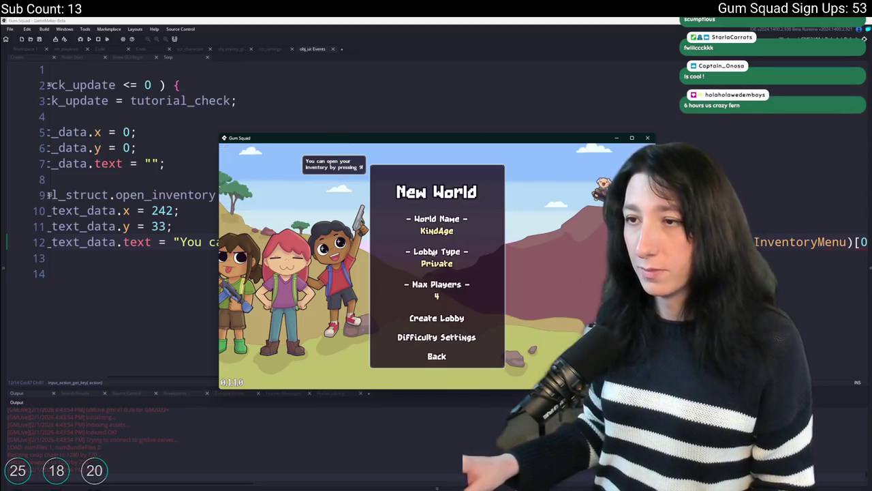
{"action": "left_click", "coordinate": [426, 323]}
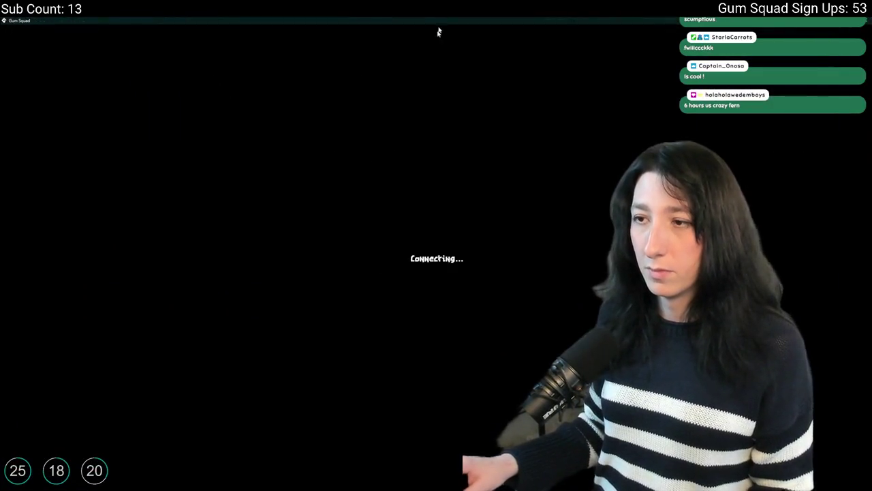
{"action": "key", "text": "F11"}
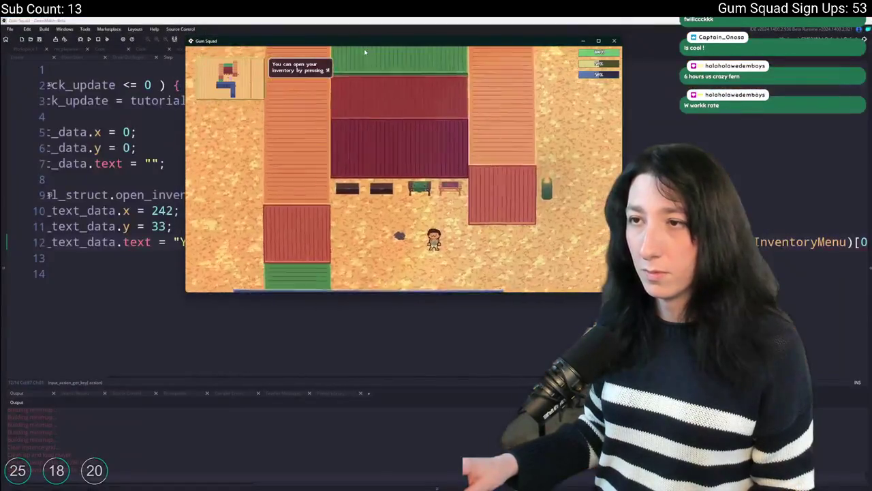
{"action": "double_click", "coordinate": [368, 42]}
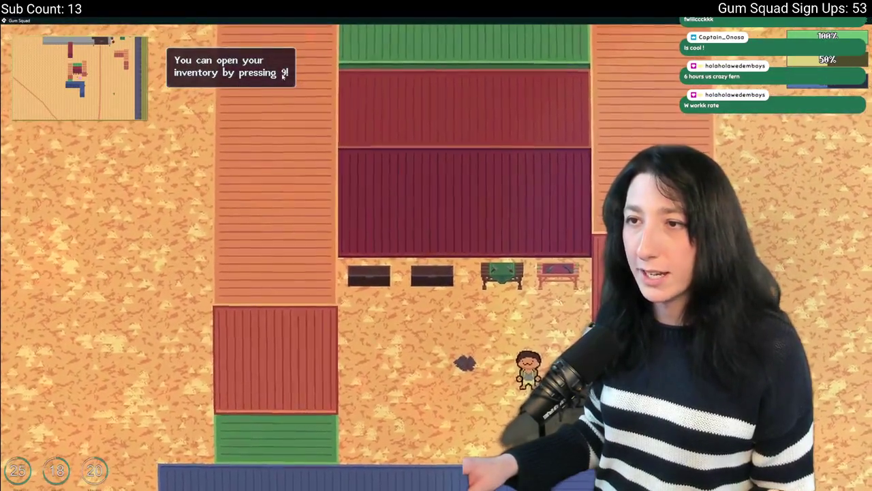
{"action": "key", "text": "9"}
{"action": "key", "text": "9"}
{"action": "key", "text": "9"}
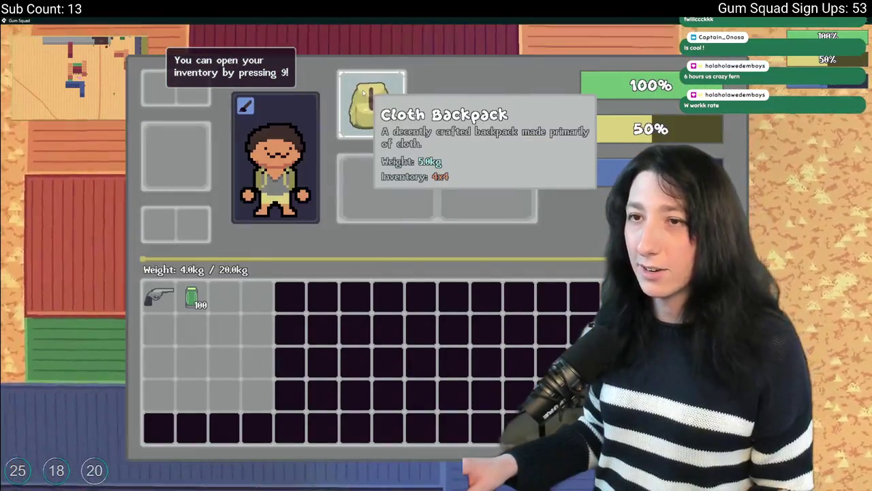
{"action": "key", "text": "9"}
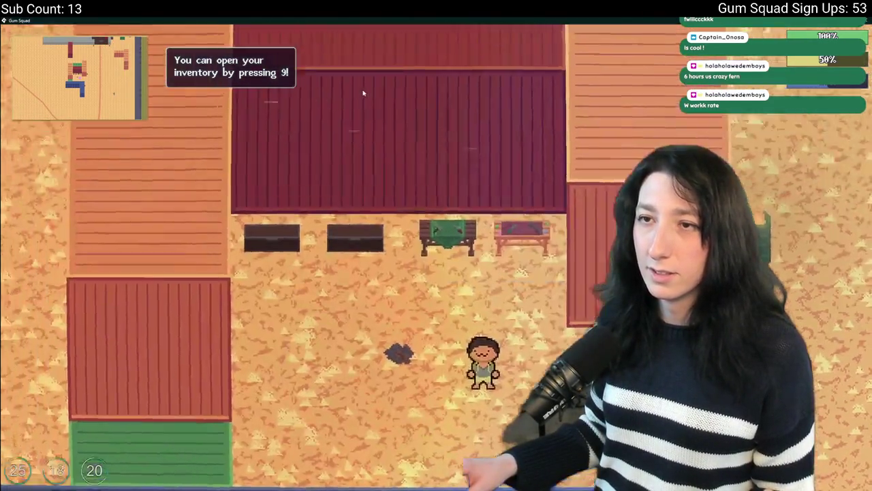
{"action": "key", "text": "s"}
{"action": "key", "text": "w"}
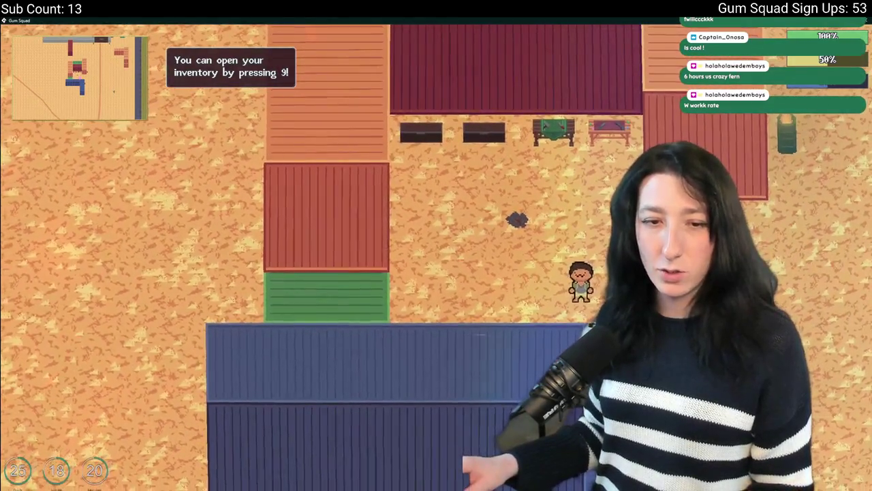
Retest the inventory key in a moved, taller game window, then return to the obj_ui code
{"action": "key", "text": "F11"}
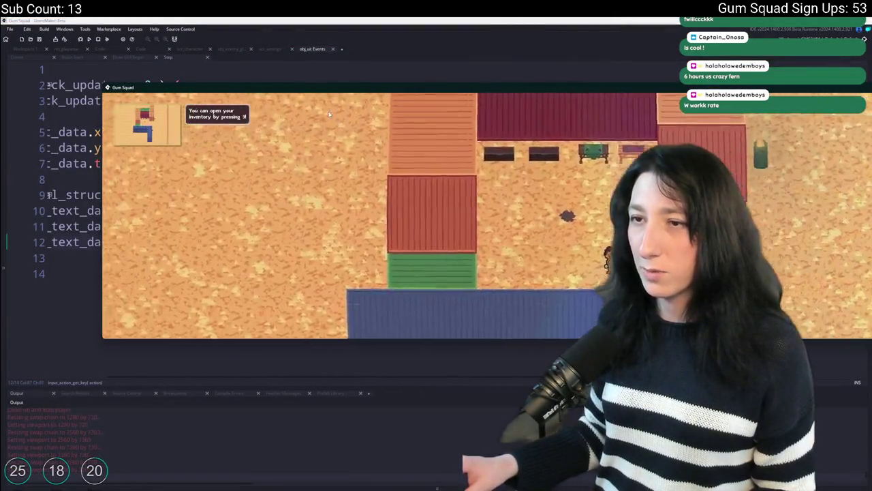
{"action": "key", "text": "i"}
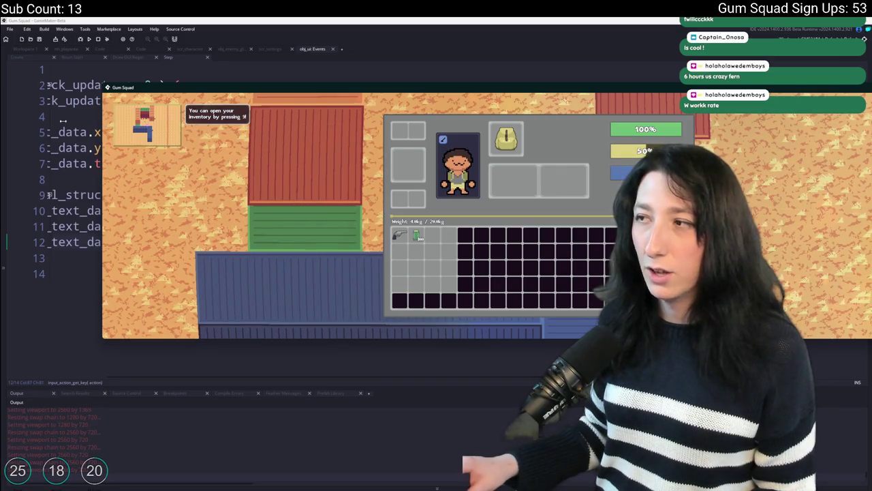
{"action": "left_click_drag", "start_coordinate": [516, 89], "coordinate": [416, 58]}
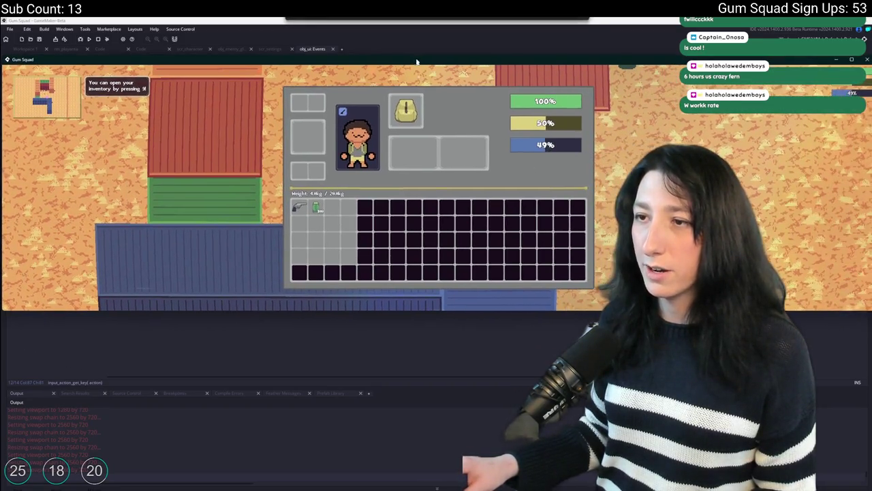
{"action": "left_click_drag", "start_coordinate": [420, 311], "coordinate": [418, 418]}
{"action": "key", "text": "i"}
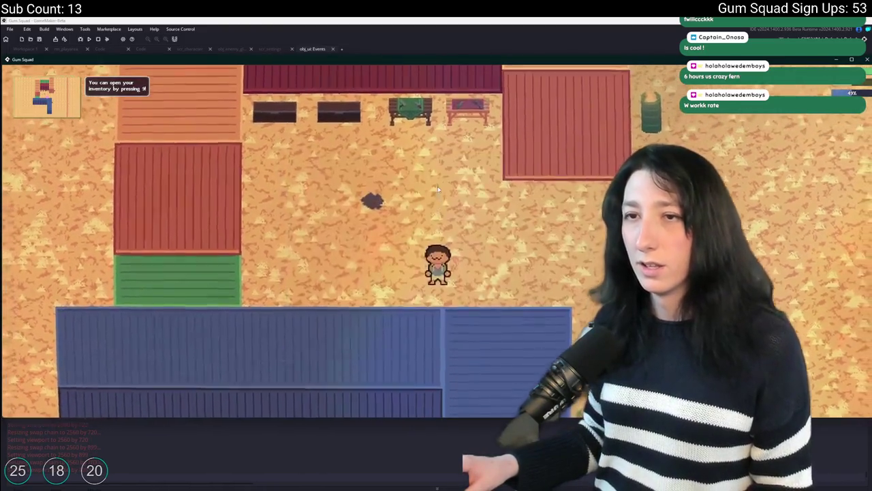
{"action": "key", "text": "i"}
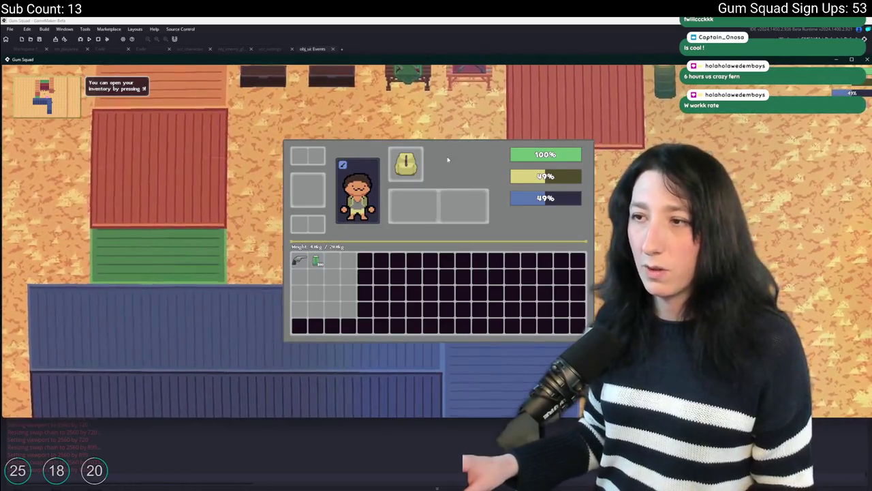
{"action": "key", "text": "i"}
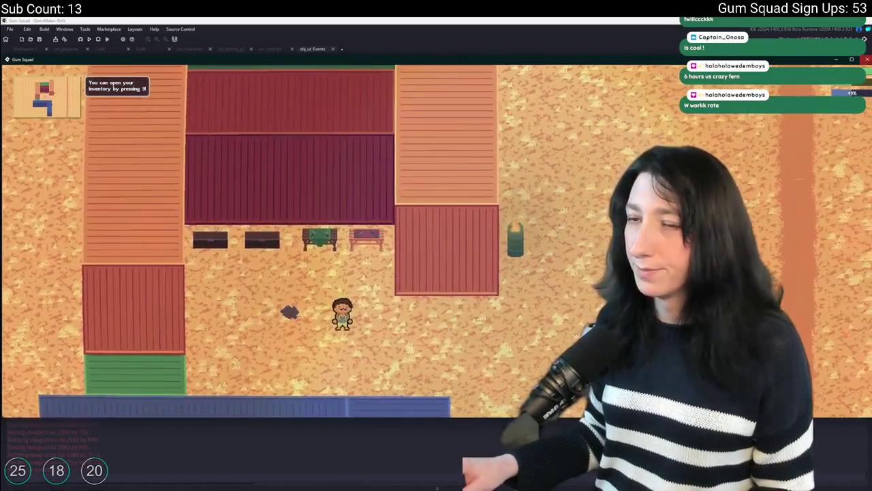
{"action": "left_click", "coordinate": [312, 49]}
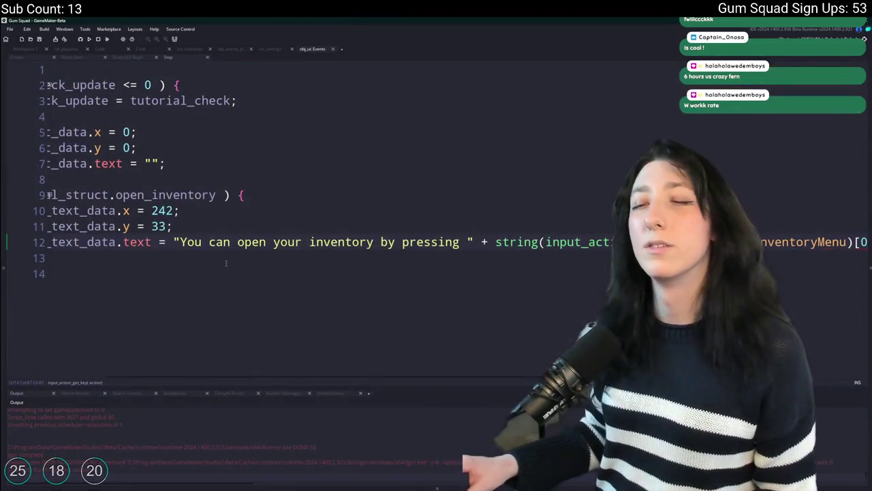
Review the Step and Room Start tutorial code, and undo a stray paste in Draw GUI Begin
{"action": "left_click", "coordinate": [261, 226]}
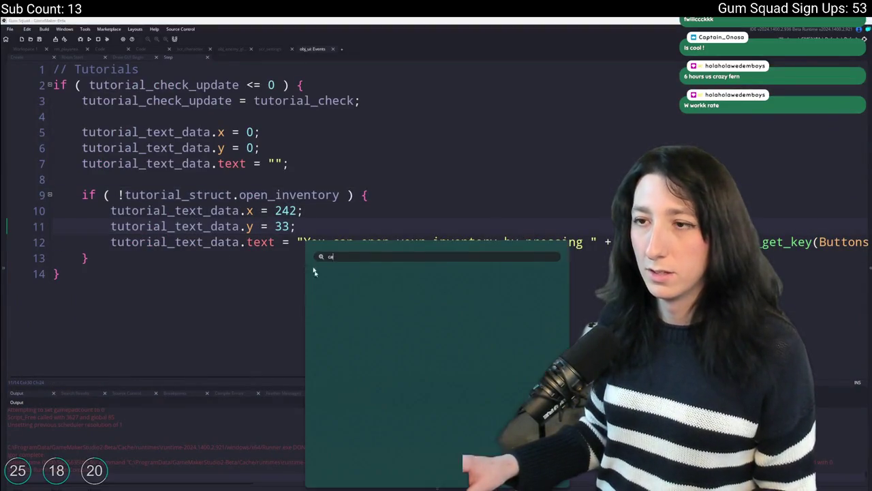
{"action": "left_click", "coordinate": [275, 194]}
{"action": "left_click", "coordinate": [91, 58]}
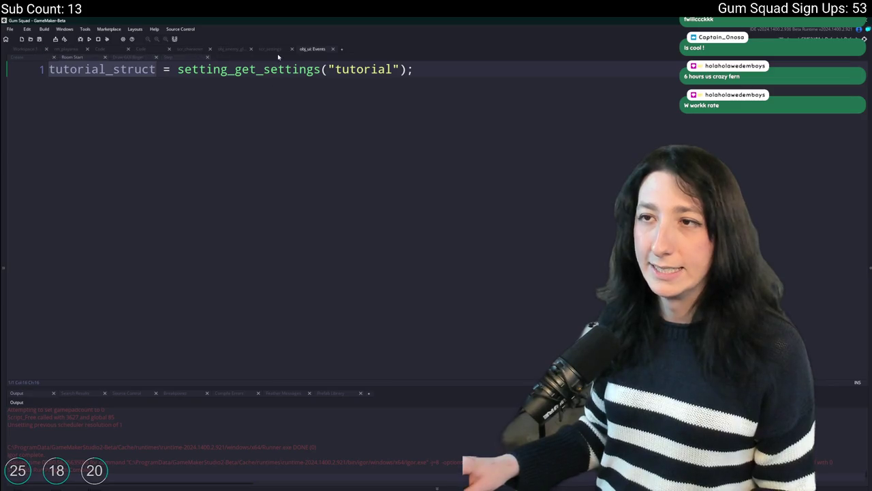
{"action": "left_click", "coordinate": [125, 57]}
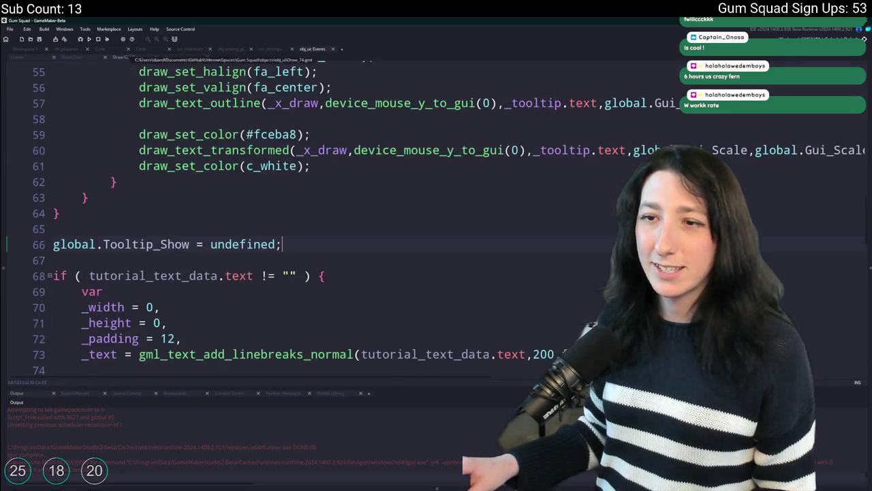
{"action": "key", "text": "ctrl+v"}
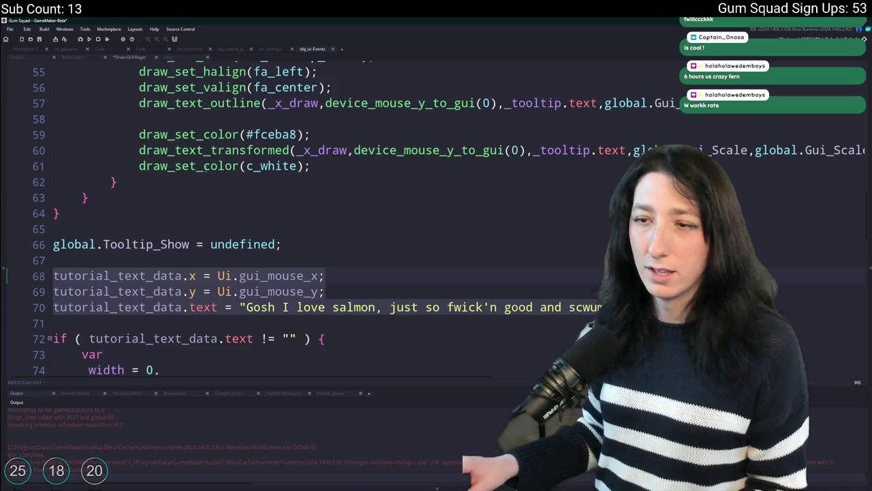
{"action": "key", "text": "ctrl+z"}
{"action": "scroll", "coordinate": [165, 97], "scroll_direction": "down", "scroll_amount": 1}
{"action": "scroll", "coordinate": [166, 98], "scroll_direction": "up", "scroll_amount": 6}
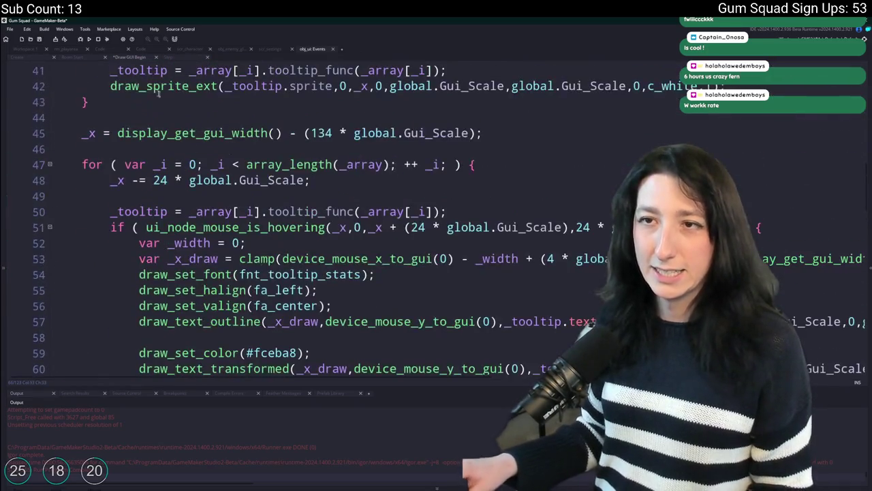
Move to the blank line after the Tooltip_Show reset in Draw GUI Begin
{"action": "left_click", "coordinate": [168, 58]}
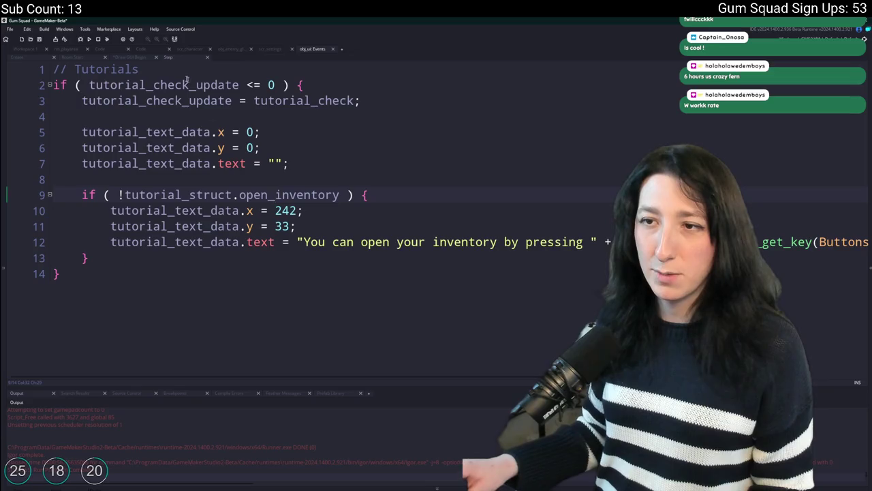
{"action": "left_click", "coordinate": [136, 59]}
{"action": "scroll", "coordinate": [218, 209], "scroll_direction": "up", "scroll_amount": 9}
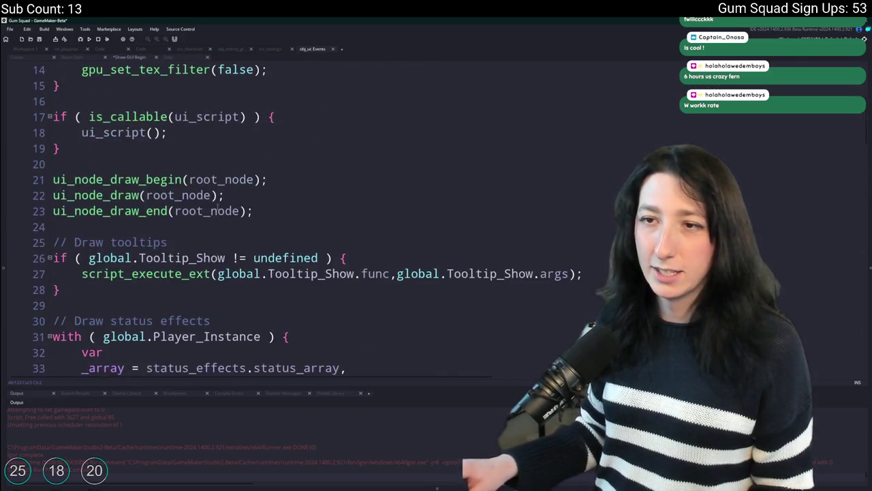
{"action": "left_click", "coordinate": [218, 210]}
{"action": "key", "text": "F3"}
{"action": "left_click", "coordinate": [204, 320]}
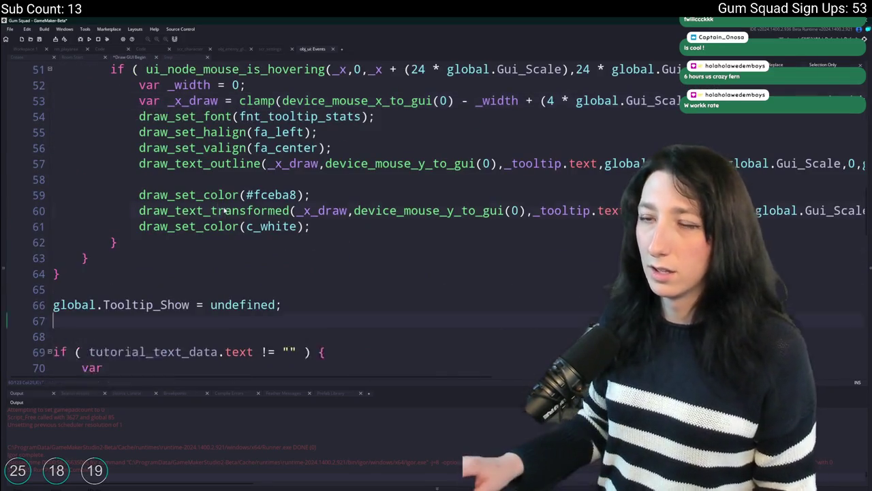
Paste the V-key clipboard debug block and delete the three test tutorial_text_data lines
{"action": "key", "text": "ctrl+v"}
{"action": "key", "text": "ctrl+v"}
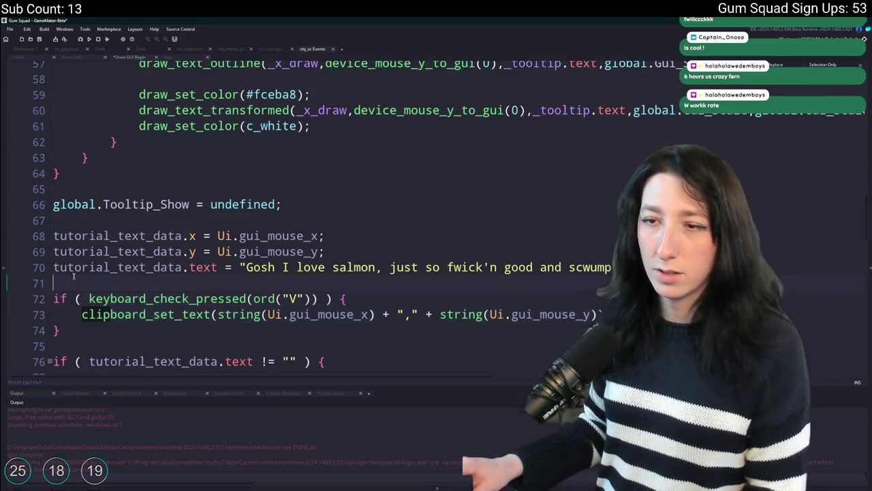
{"action": "key", "text": "shift+Up"}
{"action": "key", "text": "shift+Up"}
{"action": "key", "text": "shift+Up"}
{"action": "key", "text": "Delete"}
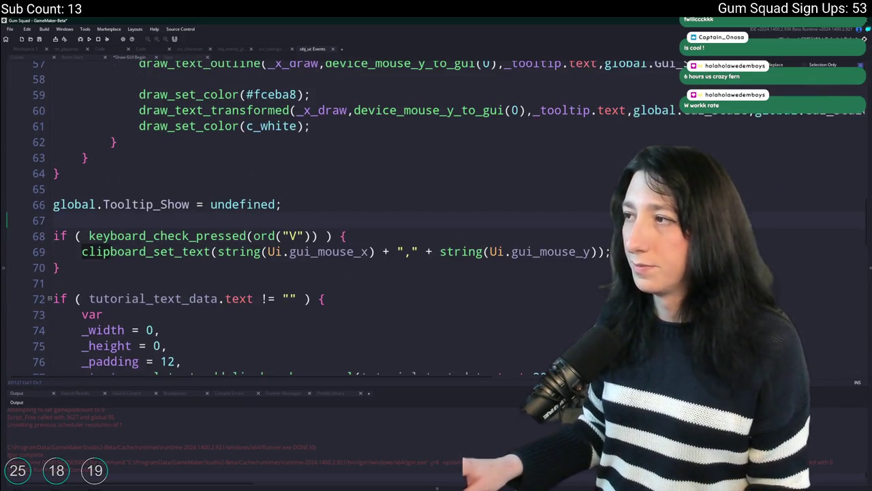
Divide gui_mouse_x by display_get_gui_width and wrap the coordinates in string_format
{"action": "left_click", "coordinate": [275, 204]}
{"action": "left_click", "coordinate": [365, 252]}
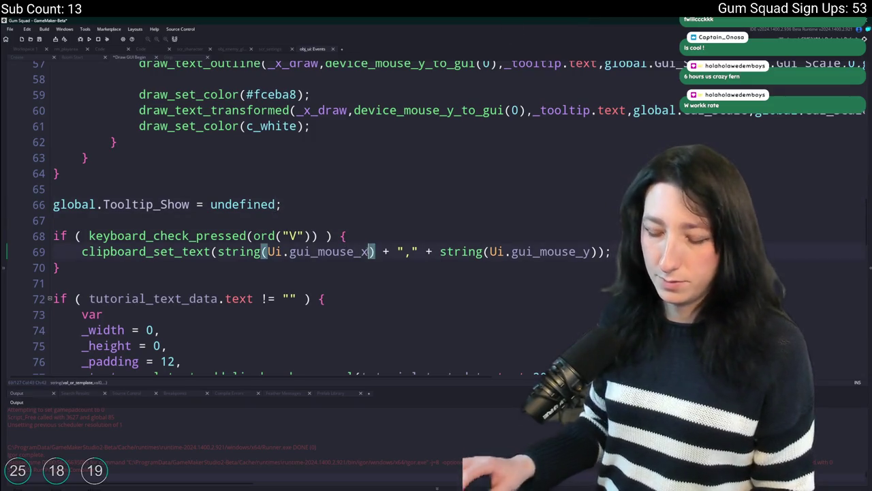
{"action": "type", "text": "/ im"}
{"action": "key", "text": "BackSpace"}
{"action": "key", "text": "BackSpace"}
{"action": "type", "text": "display_get"}
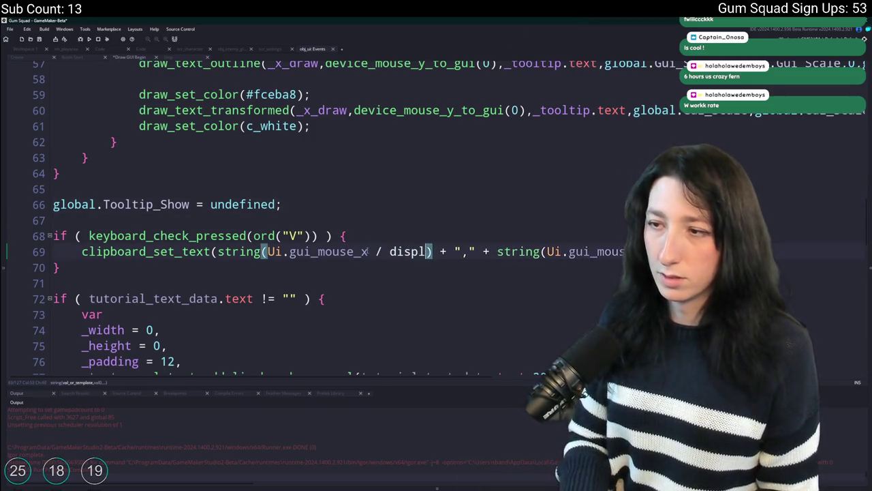
{"action": "type", "text": "_"}
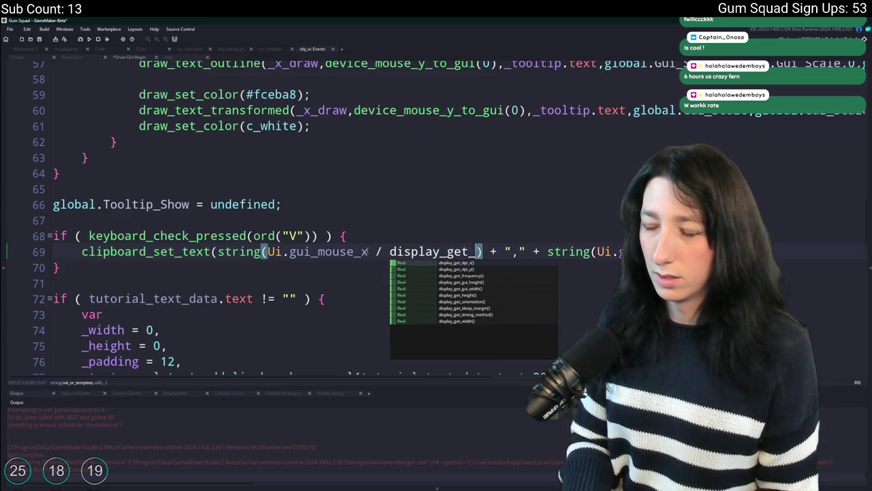
{"action": "type", "text": "gui_wid"}
{"action": "key", "text": "Return"}
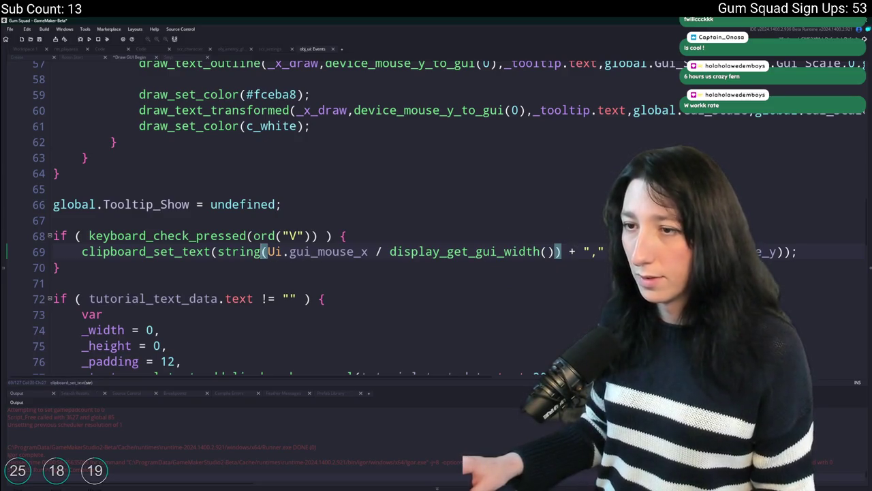
{"action": "type", "text": "_format"}
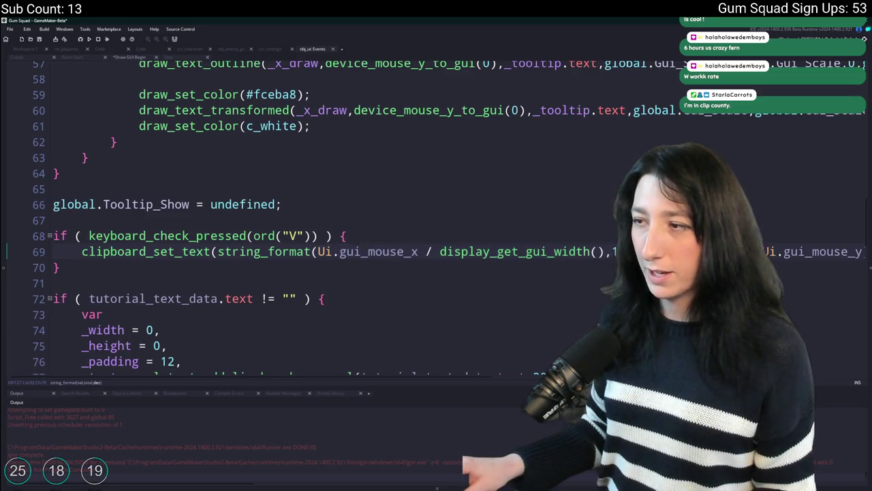
Finish the string_format call on line 69 and save the project
{"action": "left_click", "coordinate": [219, 254]}
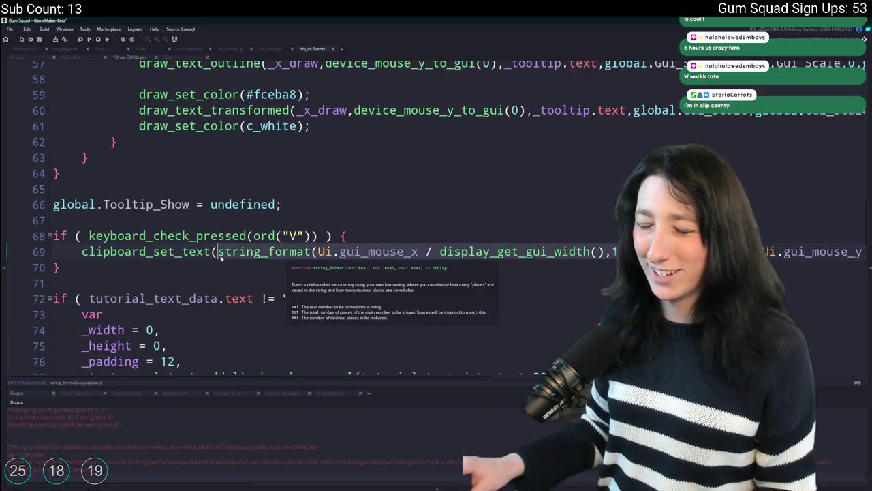
{"action": "left_click_drag", "start_coordinate": [614, 254], "coordinate": [866, 255]}
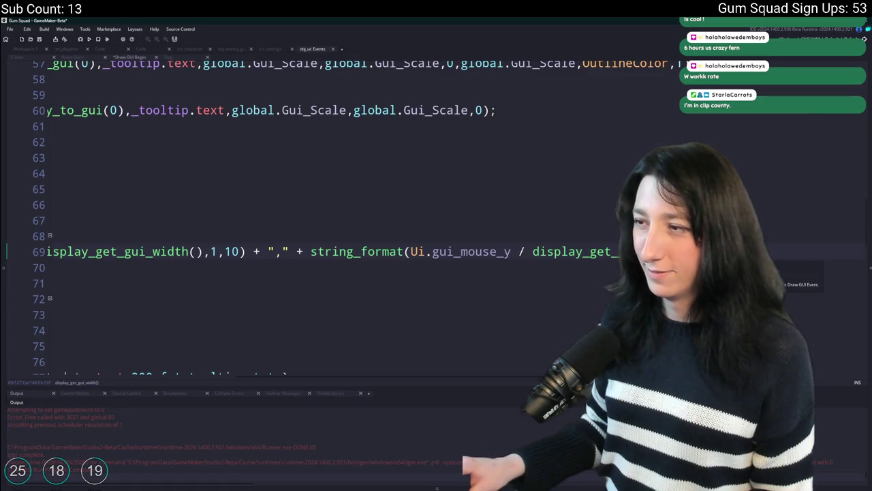
{"action": "key", "text": "ctrl+s"}
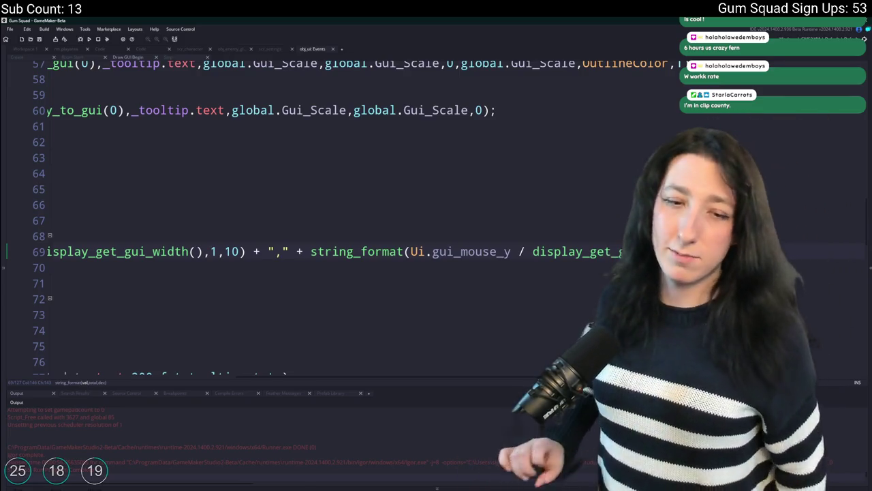
{"action": "mouse_move", "coordinate": [385, 252]}
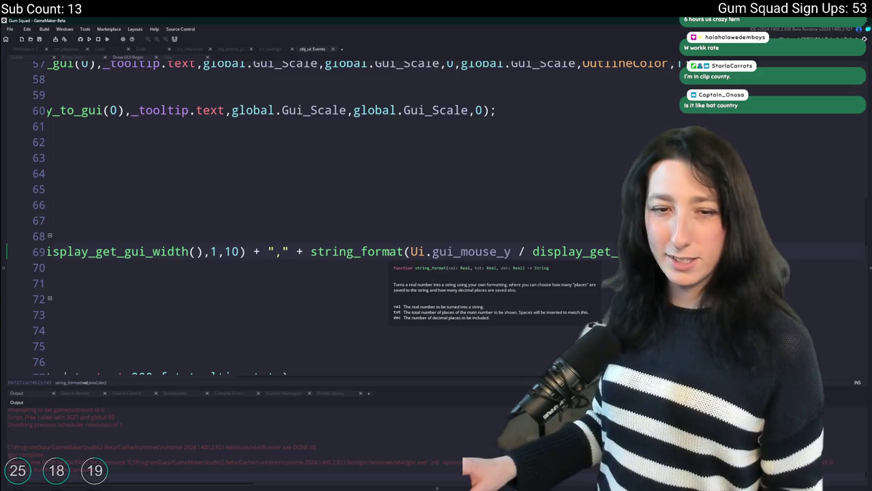
{"action": "left_click", "coordinate": [392, 238]}
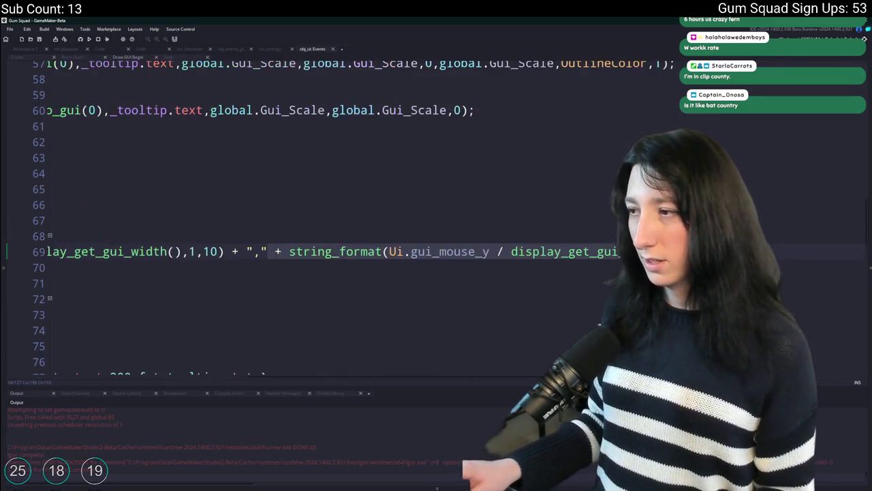
{"action": "left_click", "coordinate": [389, 264]}
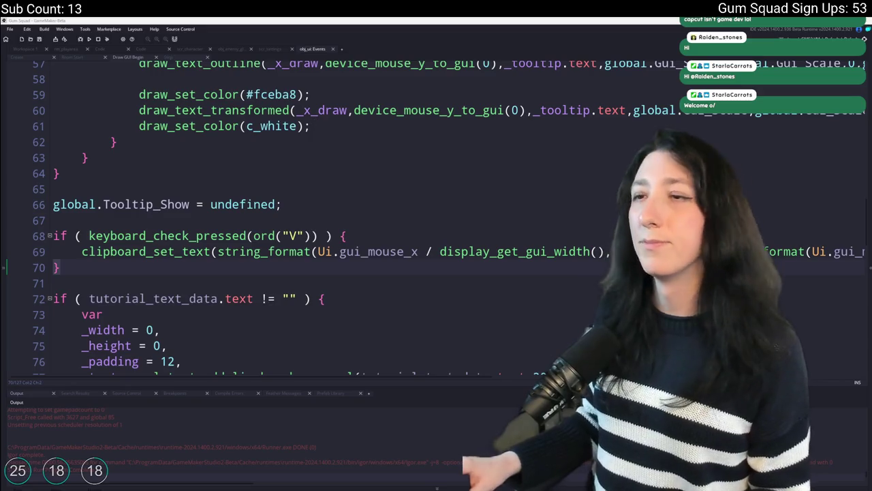
Undo the string_format edits in Draw GUI Begin, back to the plain mouse-coordinate clipboard line
{"action": "left_click", "coordinate": [181, 58]}
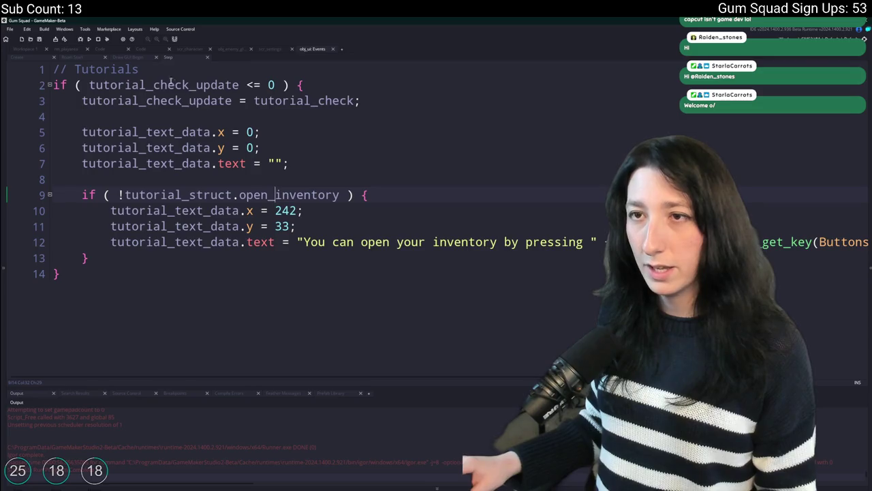
{"action": "left_click", "coordinate": [135, 59]}
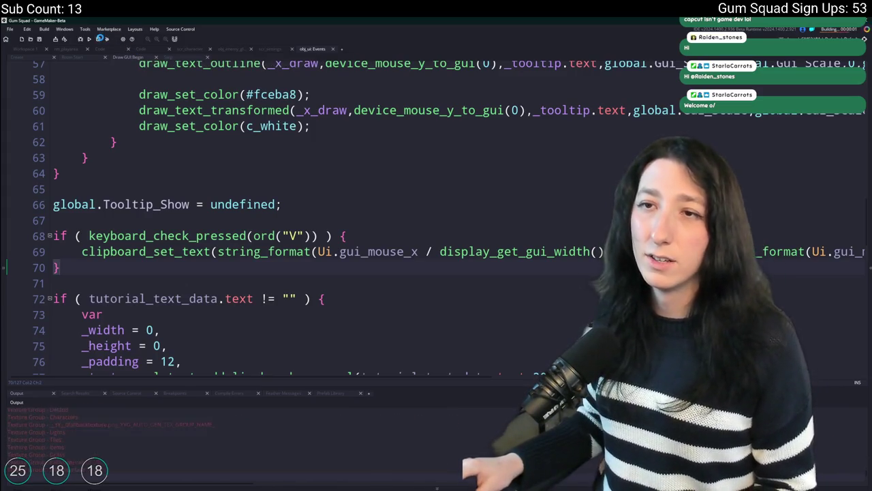
{"action": "key", "text": "ctrl+z"}
{"action": "key", "text": "ctrl+z"}
{"action": "key", "text": "ctrl+z"}
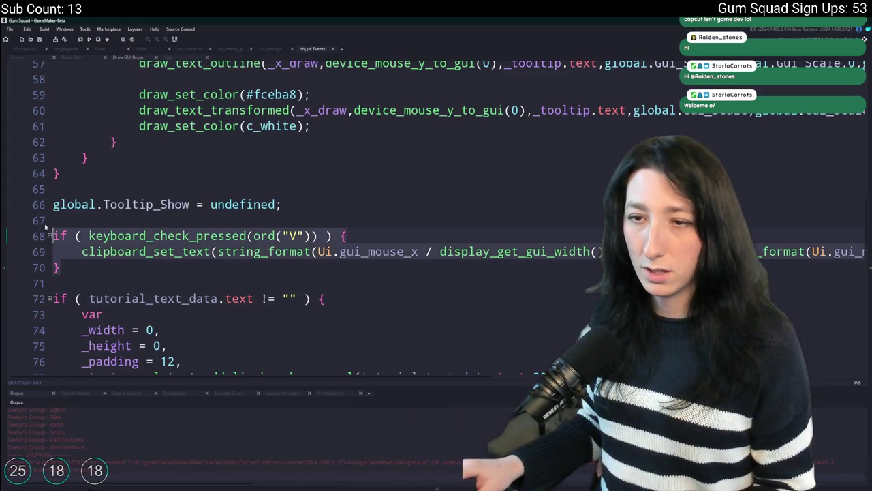
{"action": "key", "text": "ctrl+z"}
{"action": "key", "text": "ctrl+z"}
{"action": "key", "text": "ctrl+z"}
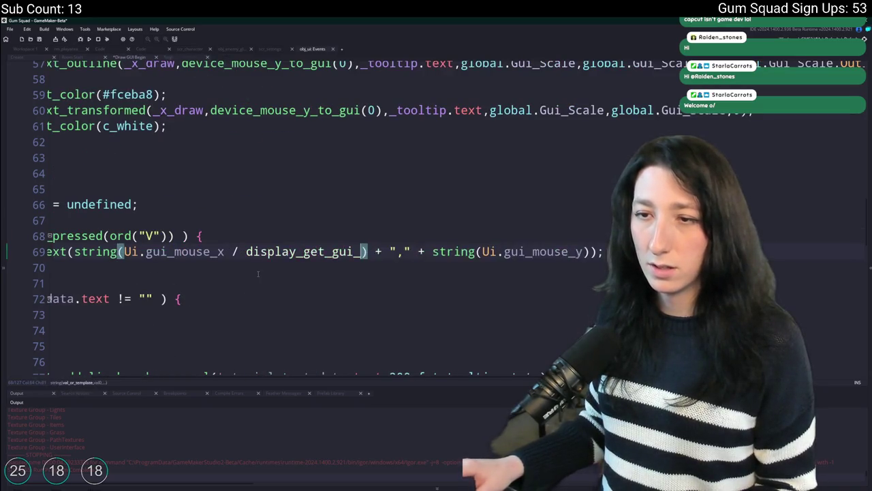
{"action": "key", "text": "ctrl+z"}
{"action": "key", "text": "ctrl+z"}
{"action": "key", "text": "ctrl+z"}
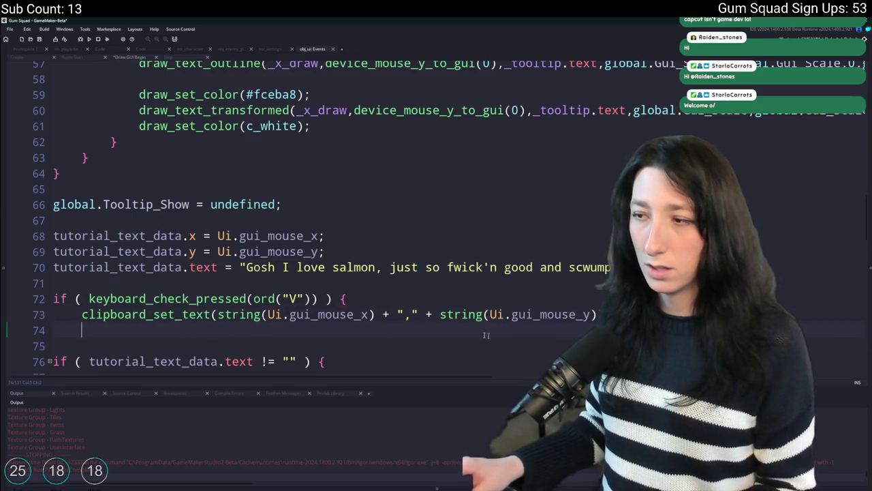
Restore the GUI-relative coordinate version and test it in a new world beside the inventory
{"action": "key", "text": "ctrl+z"}
{"action": "key", "text": "ctrl+z"}
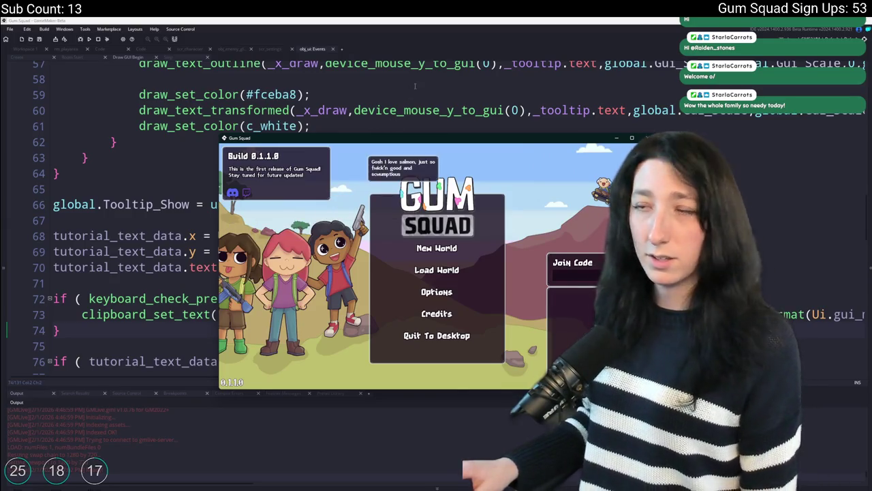
{"action": "left_click_drag", "start_coordinate": [408, 138], "coordinate": [407, 21]}
{"action": "left_click", "coordinate": [436, 220]}
{"action": "left_click", "coordinate": [429, 361]}
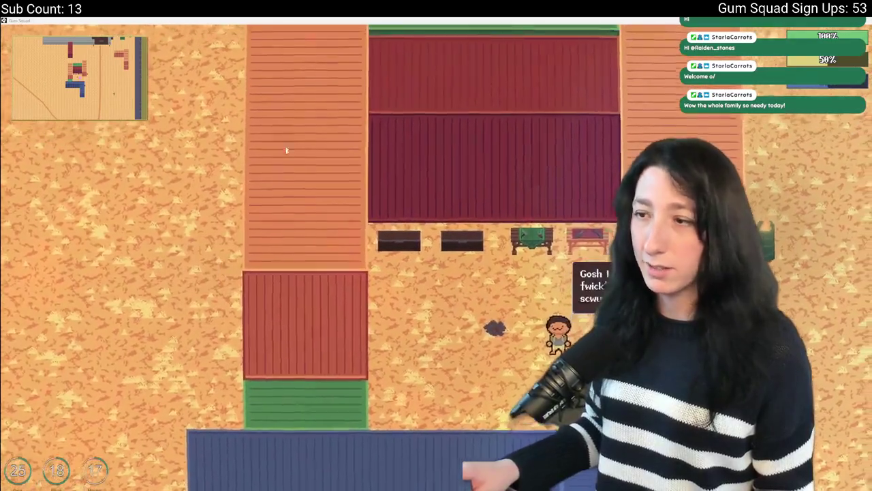
{"action": "key", "text": "i"}
{"action": "key", "text": "F11"}
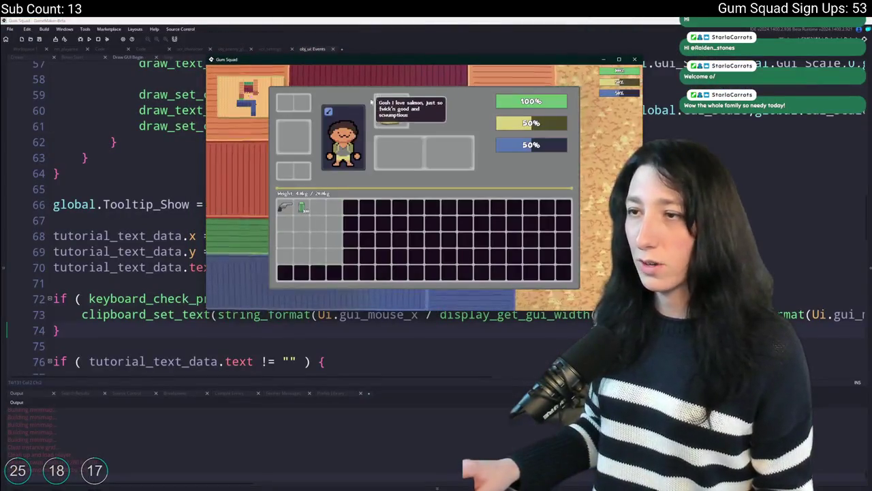
{"action": "key", "text": "i"}
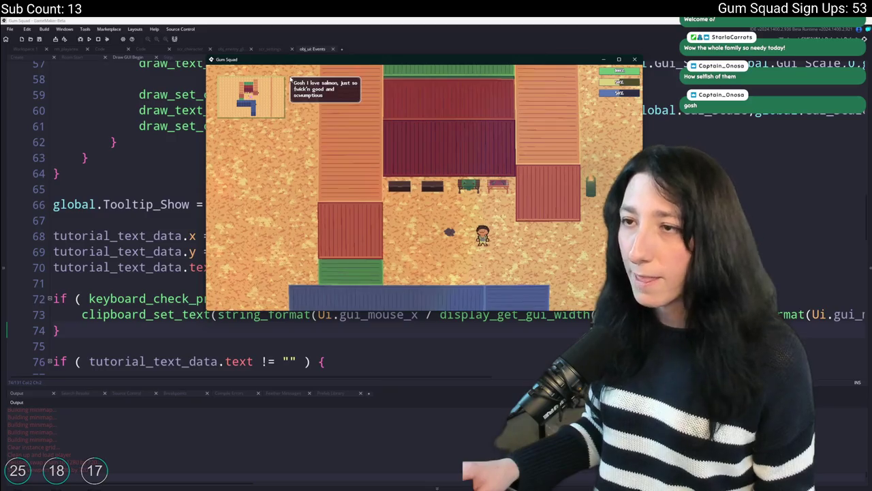
Stop the game and paste the coordinates 0.1914062500,0.0472222222 on line 65
{"action": "left_click", "coordinate": [98, 39]}
{"action": "left_click", "coordinate": [220, 189]}
{"action": "type", "text": "0.1914062500,0.0472222222"}
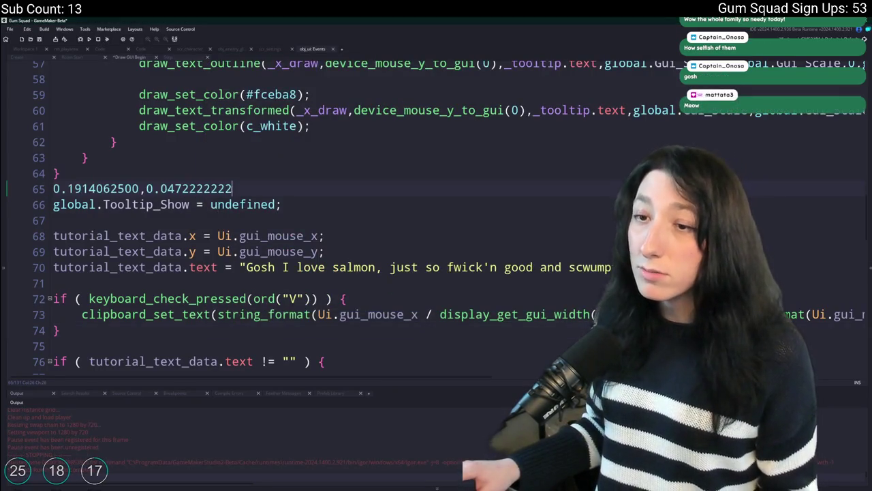
Move the copied coordinates into the Step event hint, replacing 33 with 0.0472222222 on line 11
{"action": "key", "text": "ctrl+z"}
{"action": "left_click", "coordinate": [56, 267]}
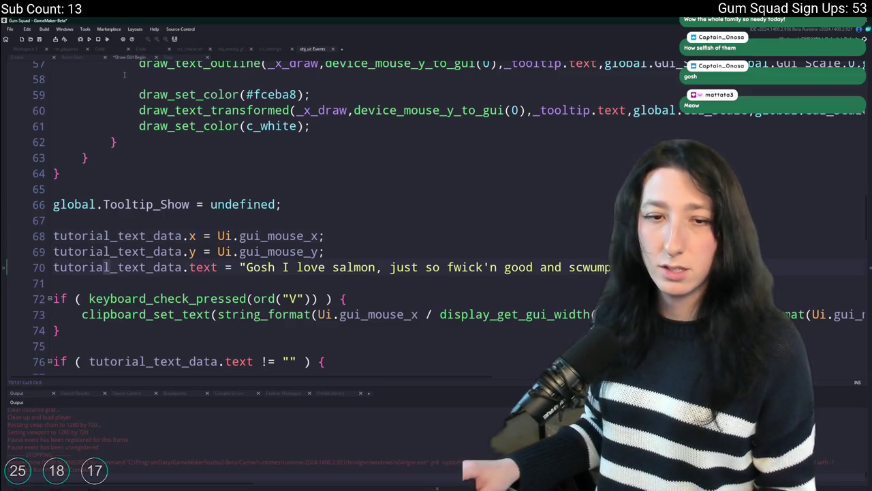
{"action": "mouse_move", "coordinate": [129, 90]}
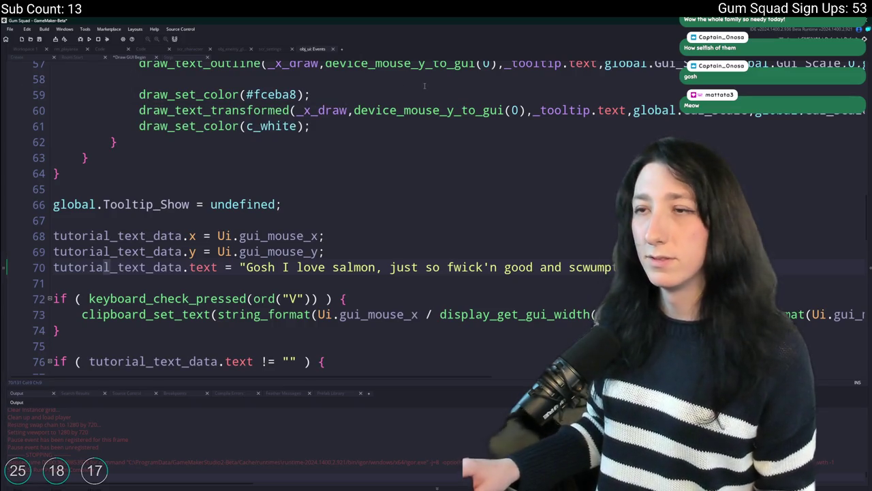
{"action": "left_click", "coordinate": [181, 59]}
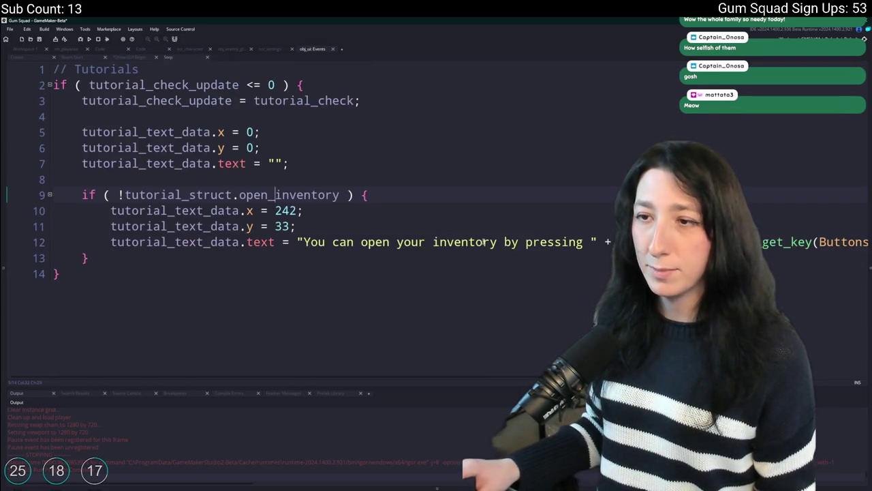
{"action": "type", "text": "0.1914062500,0.0472222222"}
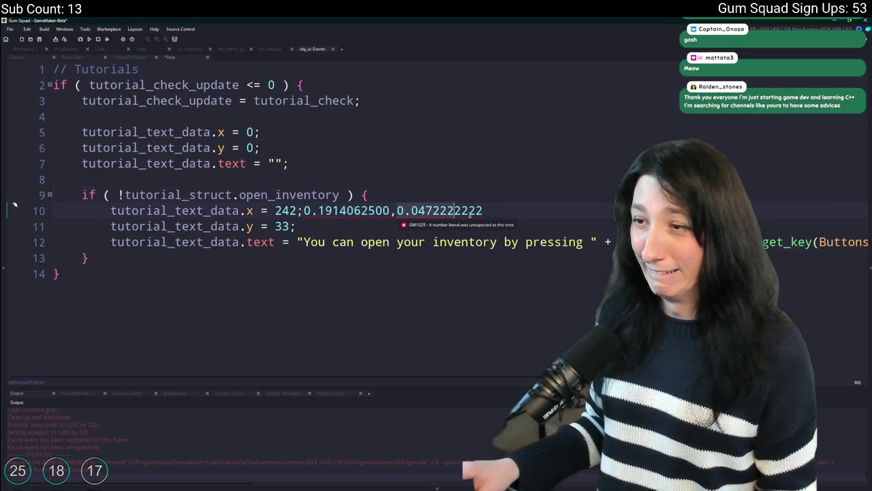
{"action": "double_click", "coordinate": [281, 226]}
{"action": "type", "text": "0.0472222222"}
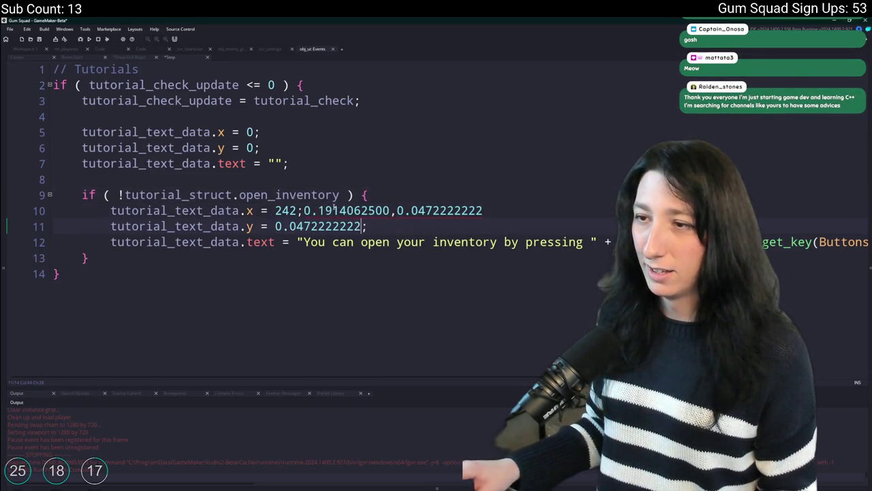
{"action": "left_click_drag", "start_coordinate": [304, 210], "coordinate": [391, 211]}
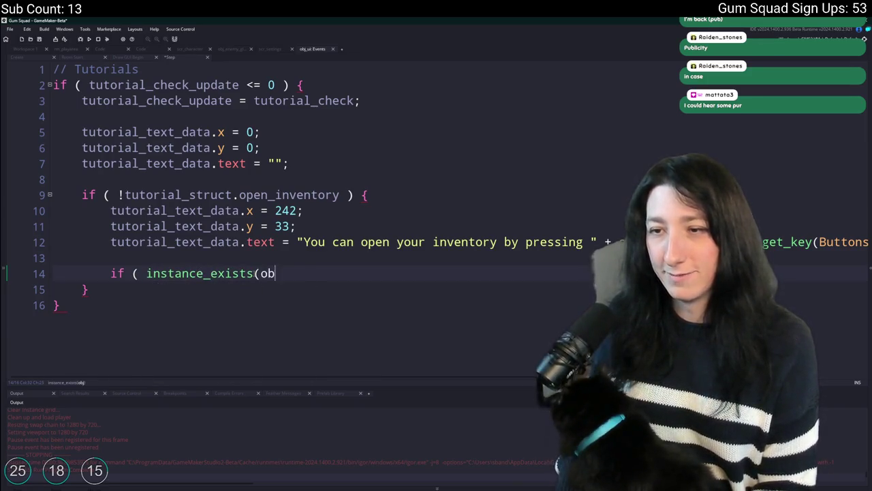
Complete the instance_exists(obj_ui_inventory_player) check and set tutorial_struct.open_inventory = true inside it
{"action": "type", "text": "bj_ui_in"}
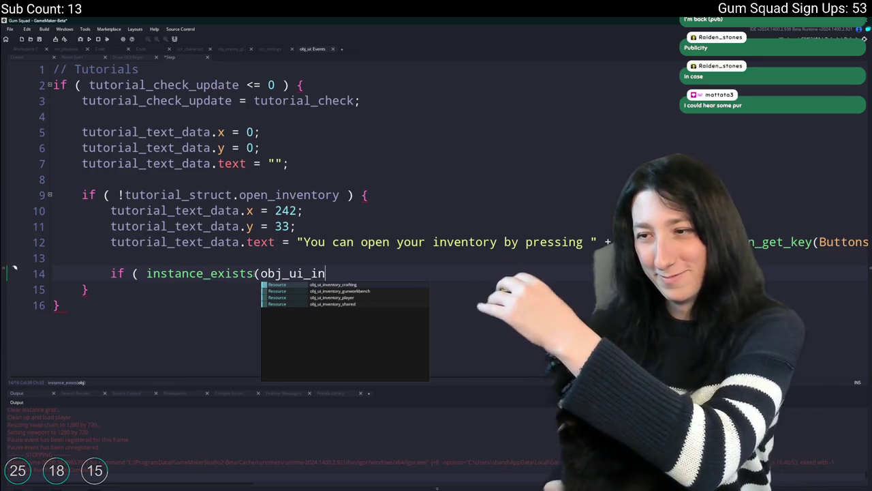
{"action": "key", "text": "Down"}
{"action": "key", "text": "Down"}
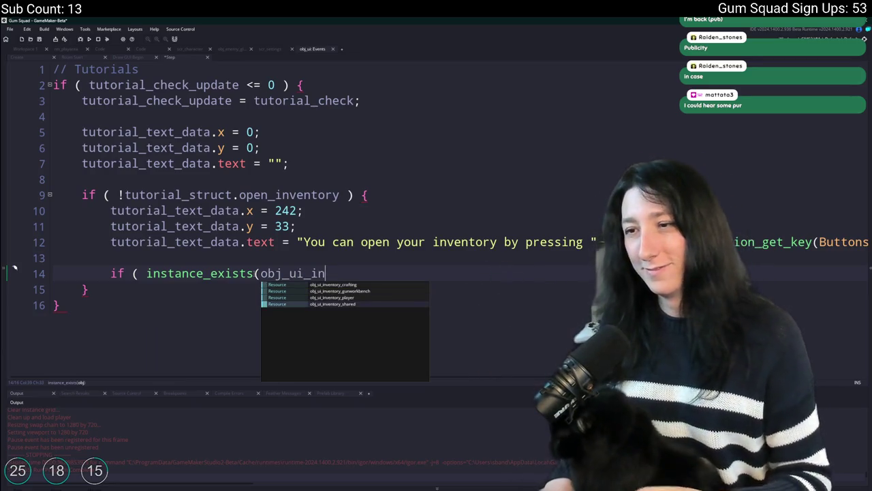
{"action": "key", "text": "Return"}
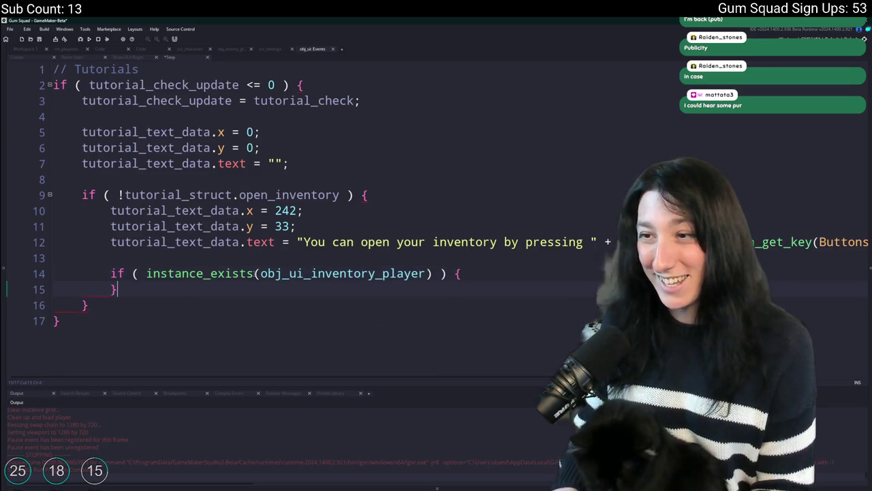
{"action": "key", "text": "Return"}
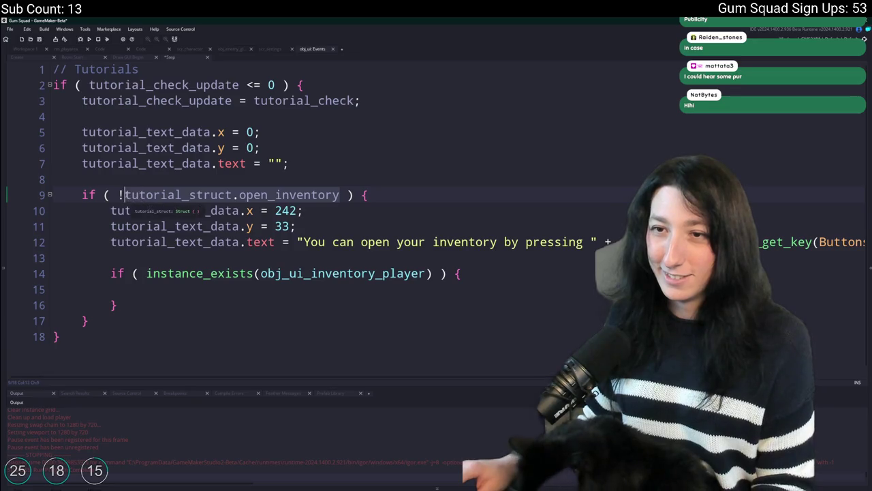
{"action": "type", "text": "tutorial_struct.open_inventory "}
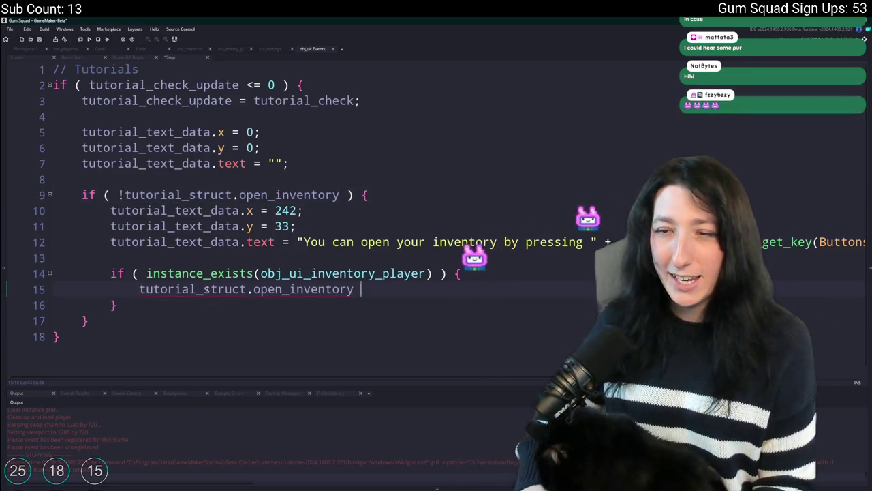
{"action": "type", "text": "= true;"}
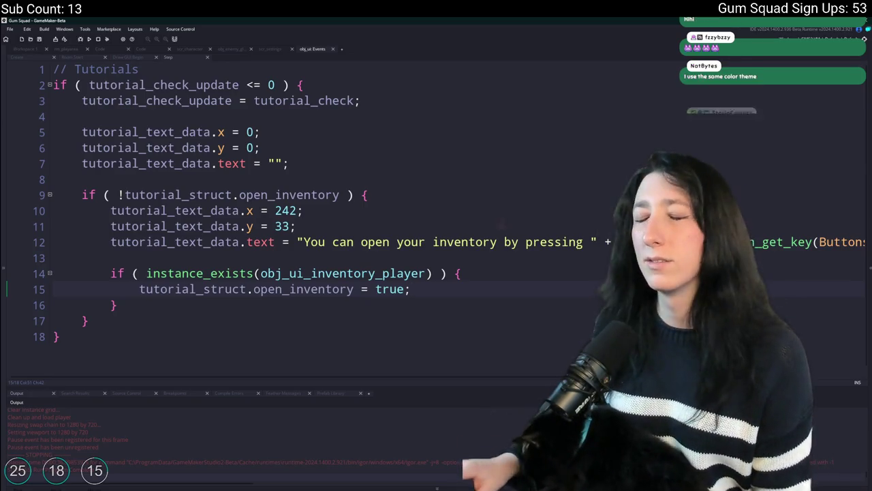
{"action": "mouse_move", "coordinate": [372, 269]}
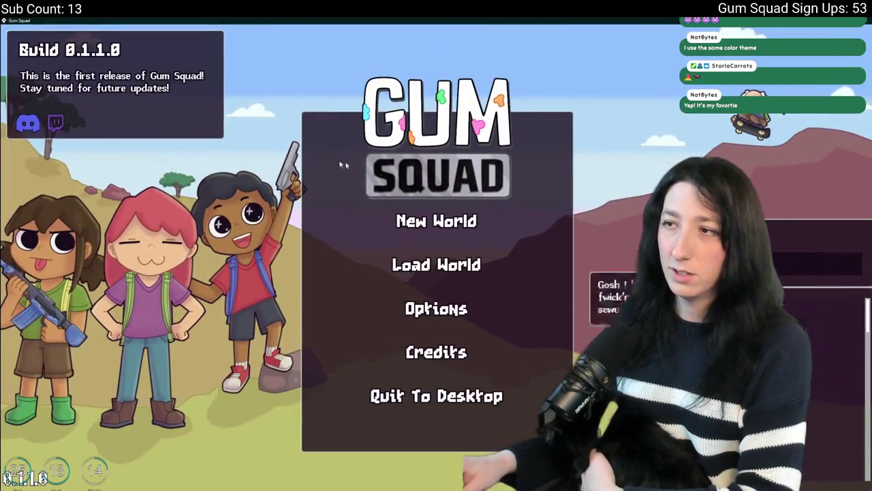
Start a new world, create the lobby and test opening the inventory
{"action": "left_click", "coordinate": [429, 217]}
{"action": "left_click", "coordinate": [432, 361]}
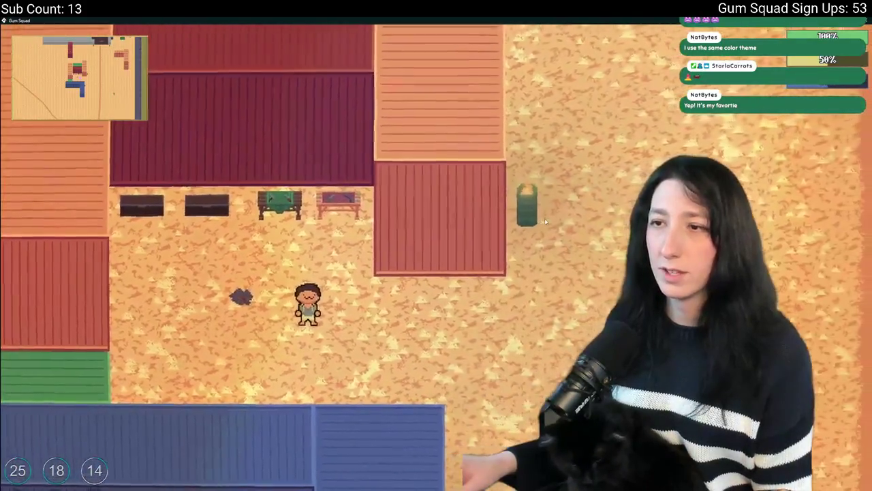
{"action": "key", "text": "Tab"}
{"action": "key", "text": "Tab"}
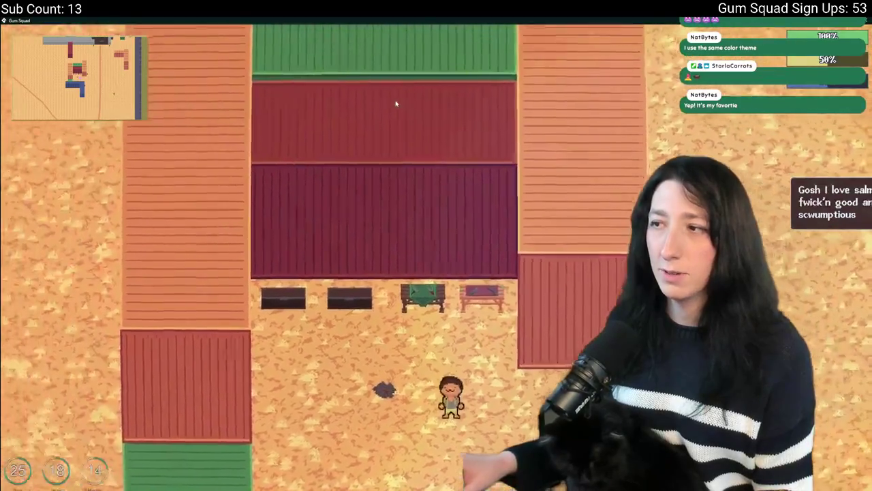
{"action": "key", "text": "alt+Tab"}
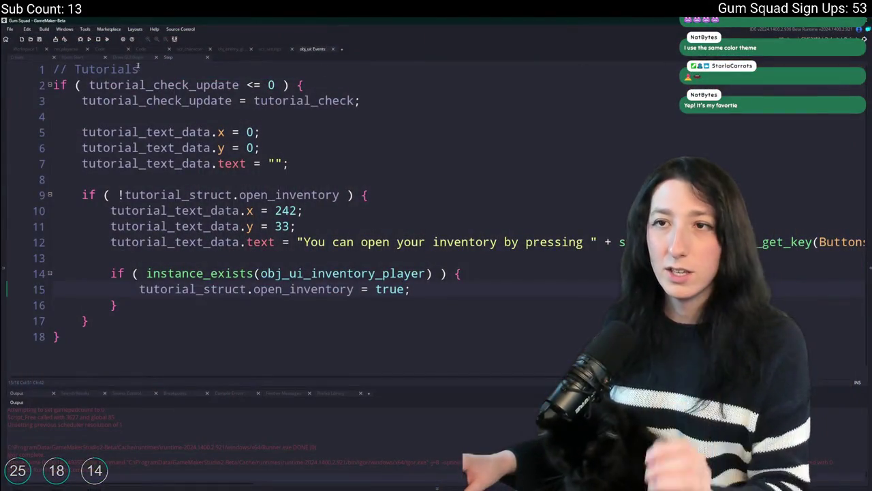
Review the Draw GUI Begin and Step event code, ending on Draw GUI Begin
{"action": "left_click", "coordinate": [117, 58]}
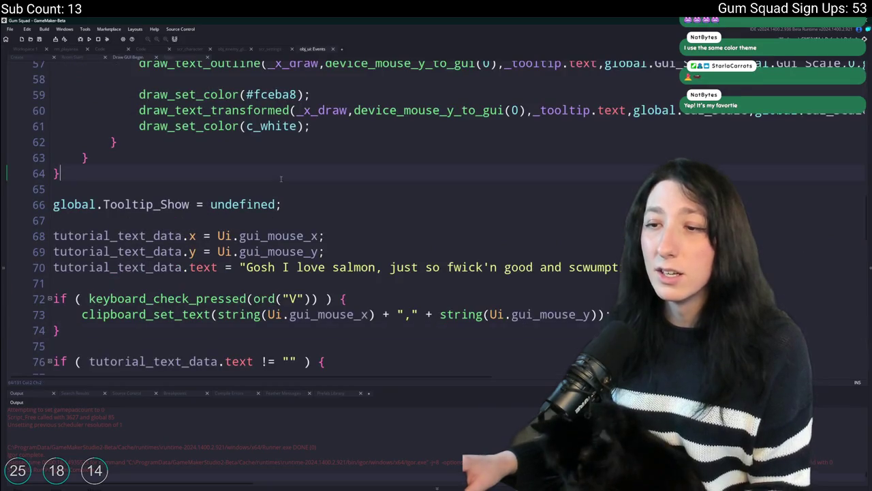
{"action": "scroll", "coordinate": [280, 179], "scroll_direction": "down", "scroll_amount": 5}
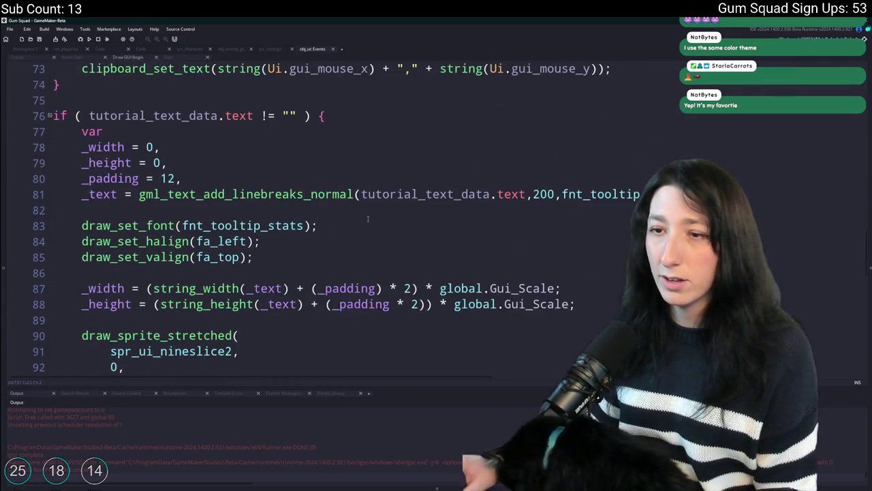
{"action": "scroll", "coordinate": [367, 225], "scroll_direction": "up", "scroll_amount": 3}
{"action": "scroll", "coordinate": [364, 224], "scroll_direction": "down", "scroll_amount": 5}
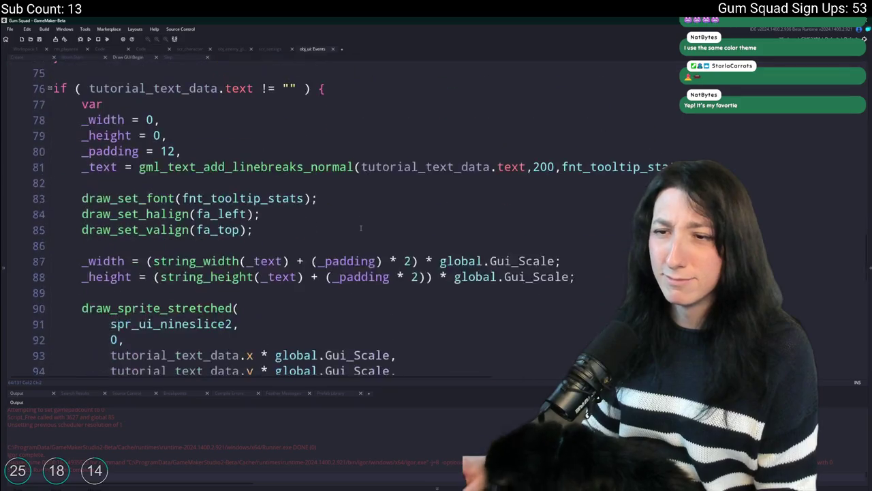
{"action": "scroll", "coordinate": [307, 293], "scroll_direction": "up", "scroll_amount": 3}
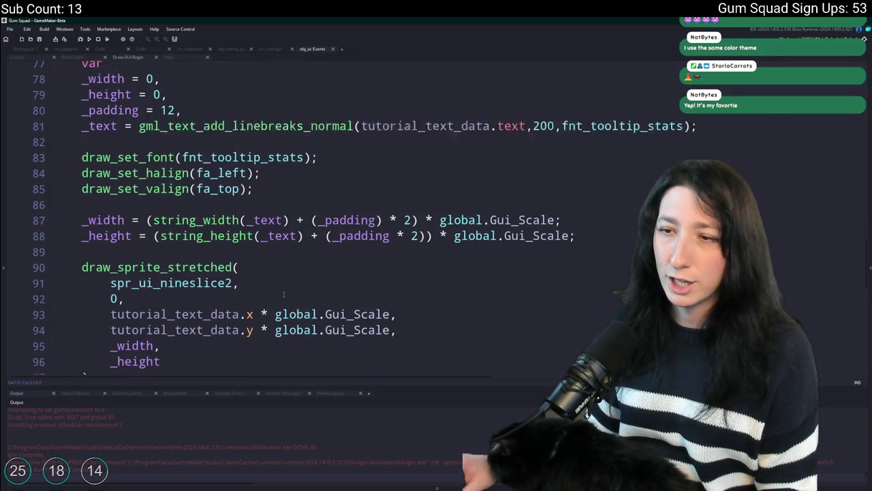
{"action": "scroll", "coordinate": [282, 295], "scroll_direction": "up", "scroll_amount": 4}
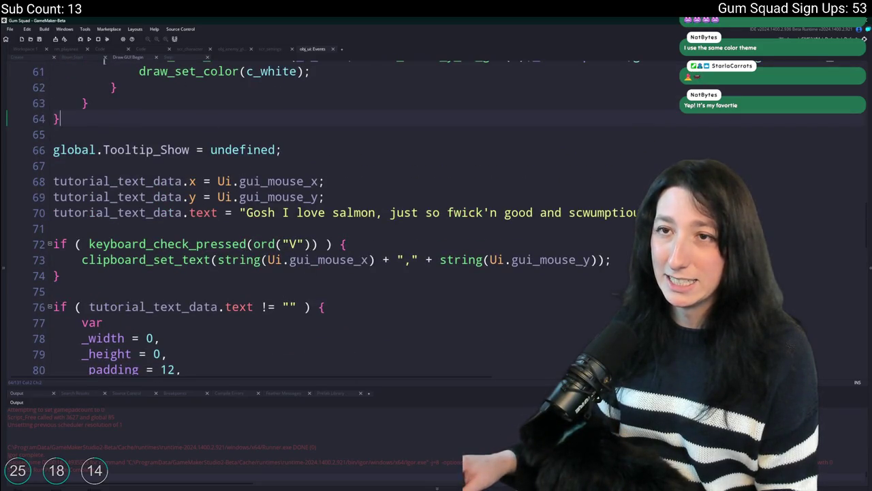
{"action": "left_click", "coordinate": [172, 58]}
{"action": "left_click", "coordinate": [289, 100]}
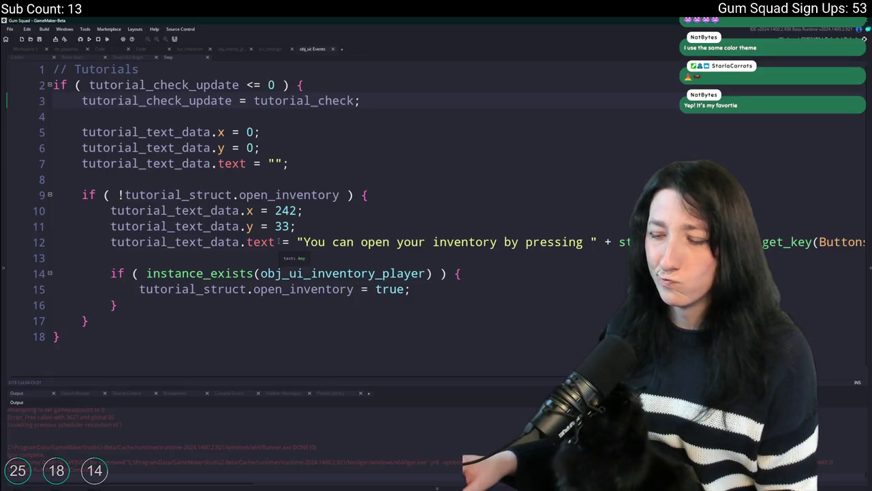
{"action": "left_click", "coordinate": [144, 58]}
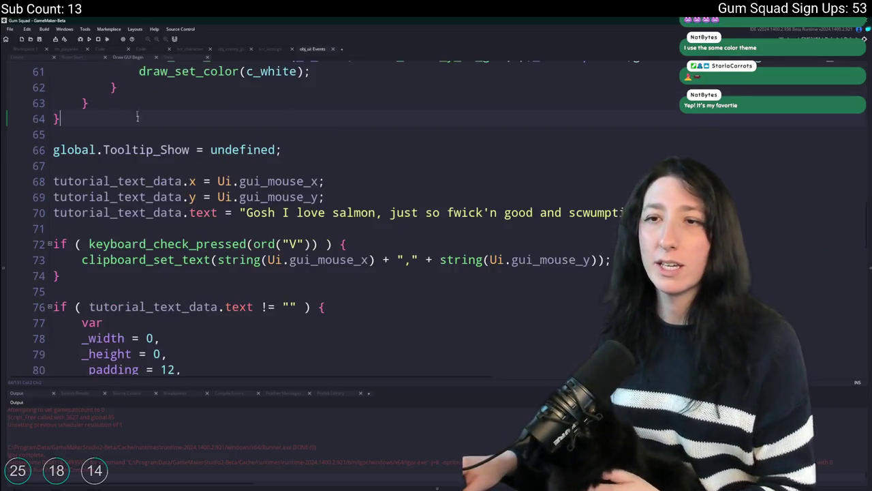
Wrap tooltip lines 69–71 in an if ( keyboard_check(vk_shift) ) block and indent them
{"action": "key", "text": "Return"}
{"action": "type", "text": "if ( "}
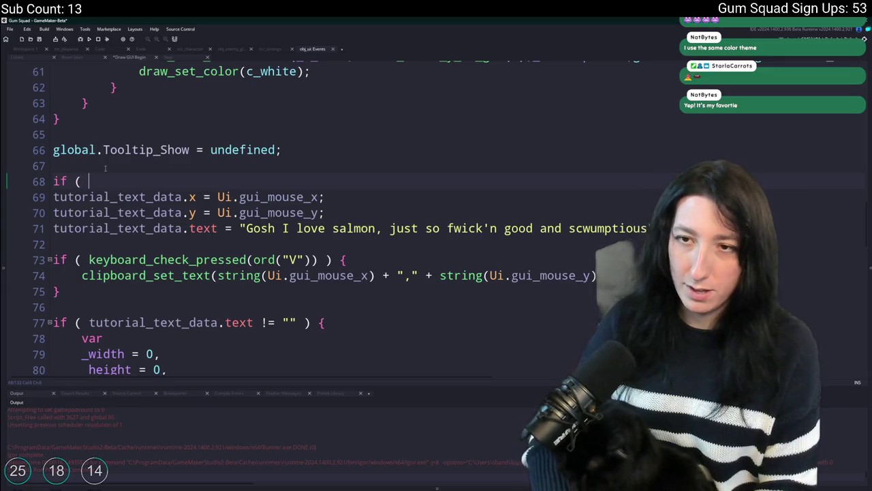
{"action": "type", "text": "keyboard"}
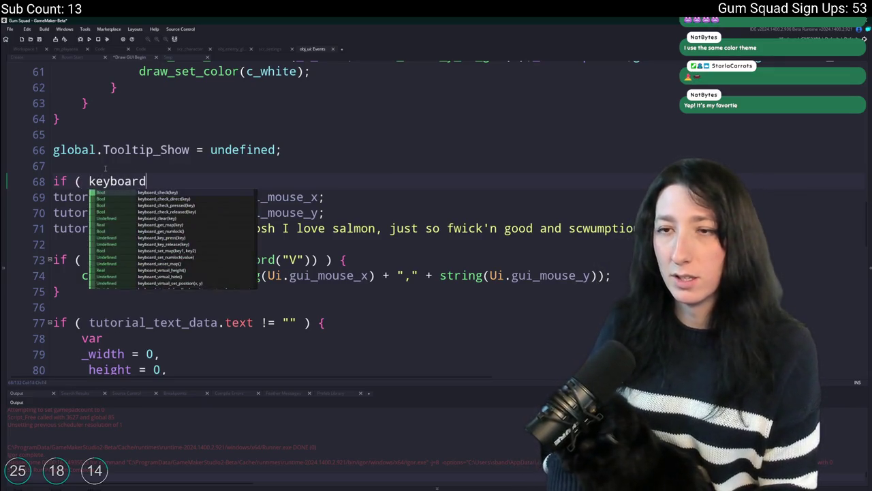
{"action": "type", "text": "_check(vk_shift) )"}
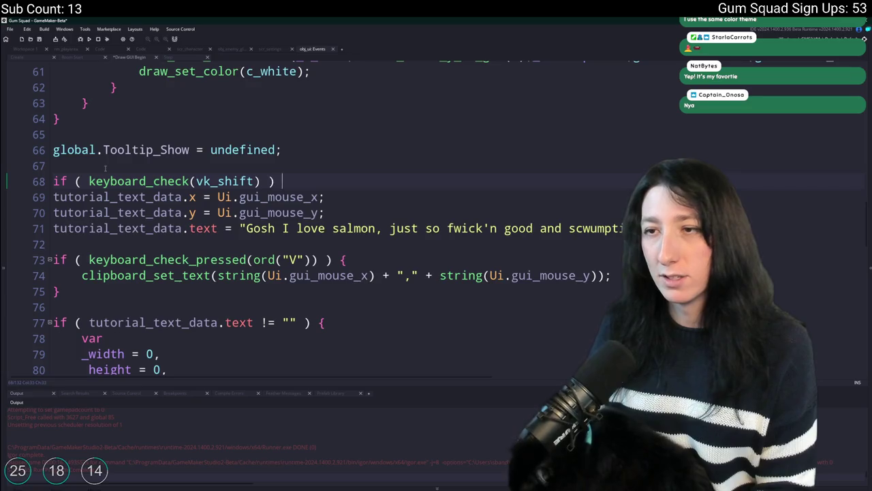
{"action": "key", "text": "Down"}
{"action": "key", "text": "Down"}
{"action": "key", "text": "Down"}
{"action": "key", "text": "End"}
{"action": "key", "text": "Return"}
{"action": "type", "text": "}"}
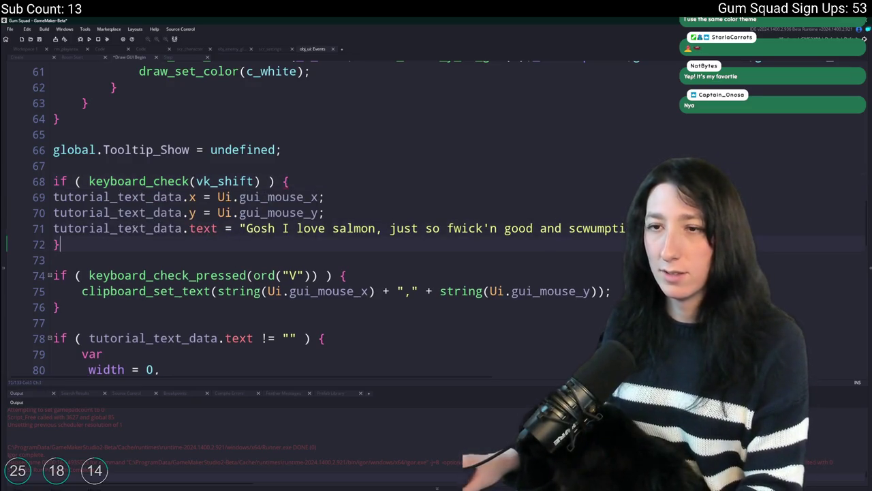
{"action": "left_click", "coordinate": [109, 212]}
{"action": "left_click_drag", "start_coordinate": [68, 197], "coordinate": [320, 228]}
{"action": "key", "text": "Tab"}
{"action": "left_click", "coordinate": [316, 181]}
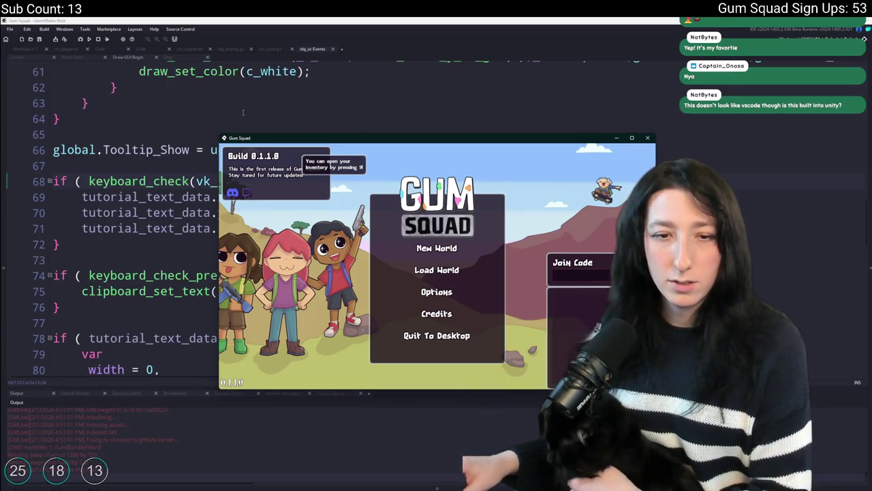
Play a new world lobby, open the inventory to check the hint, then close the game
{"action": "mouse_move", "coordinate": [333, 139]}
{"action": "left_mouse_down"}
{"action": "mouse_move", "coordinate": [440, 168]}
{"action": "mouse_move", "coordinate": [412, 174]}
{"action": "mouse_move", "coordinate": [265, 112]}
{"action": "left_mouse_up"}
{"action": "left_click", "coordinate": [120, 18]}
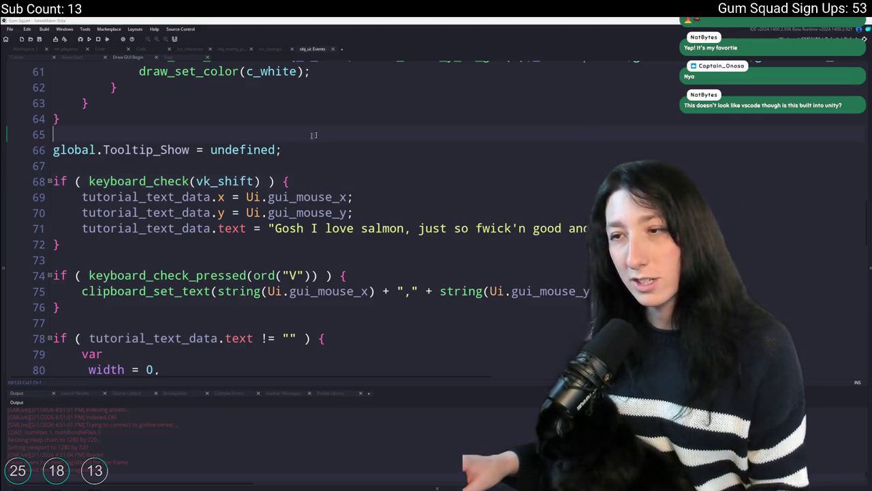
{"action": "key", "text": "alt+Tab"}
{"action": "key", "text": "super+Up"}
{"action": "left_click", "coordinate": [430, 221]}
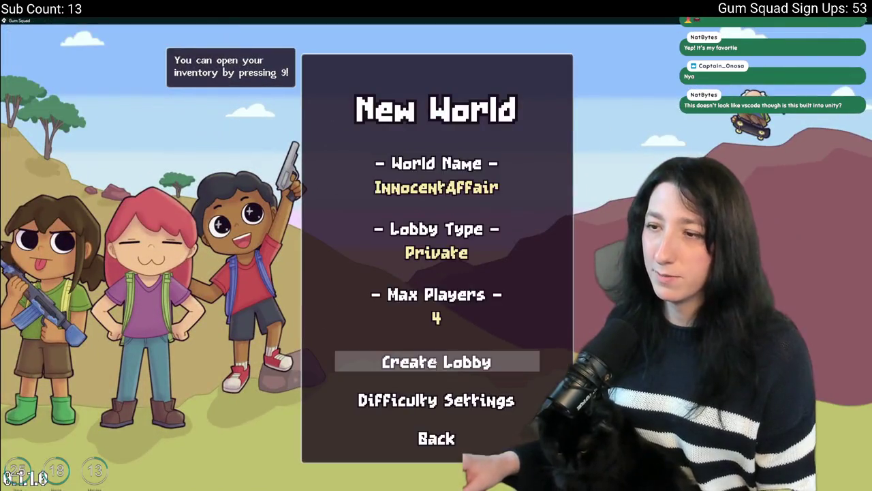
{"action": "left_click", "coordinate": [434, 366]}
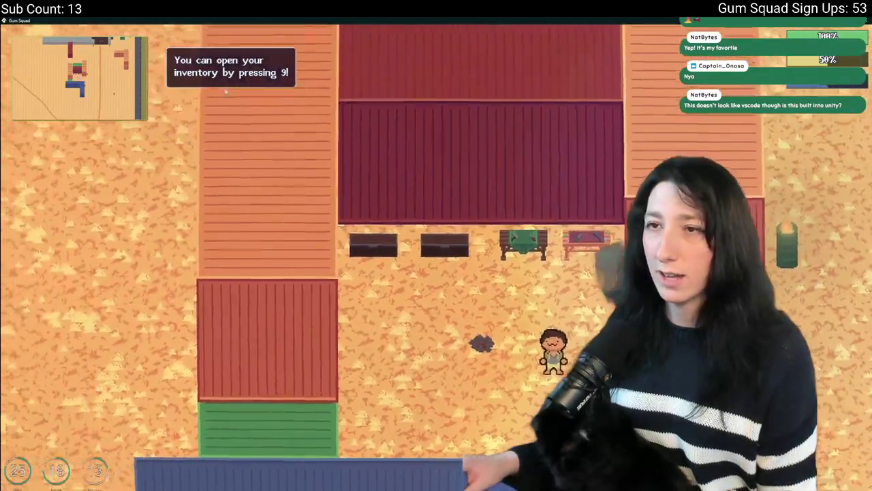
{"action": "key", "text": "d"}
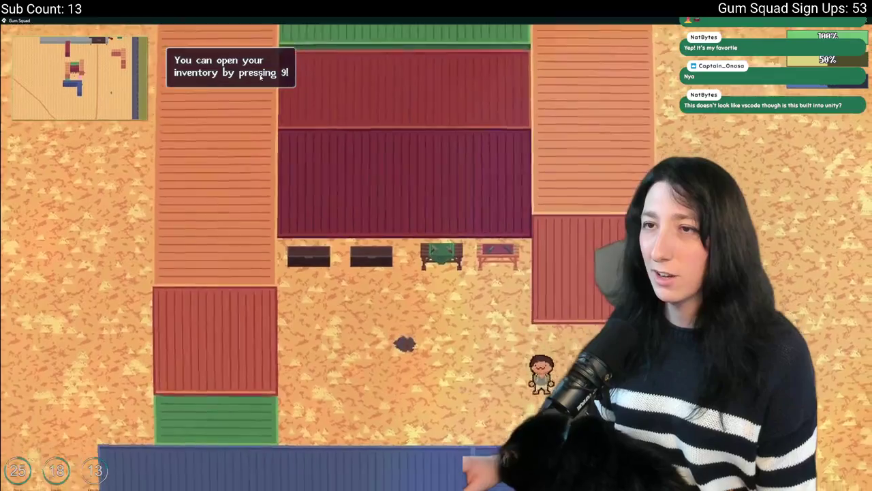
{"action": "key", "text": "9"}
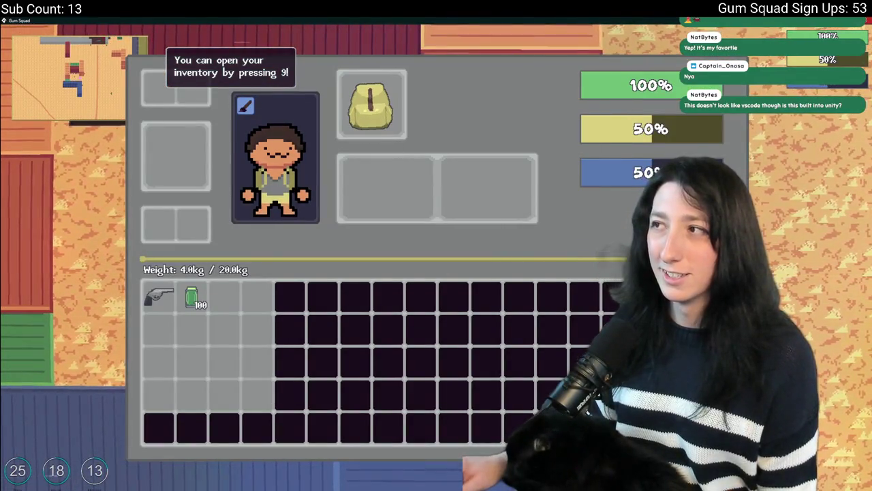
{"action": "key", "text": "alt+F4"}
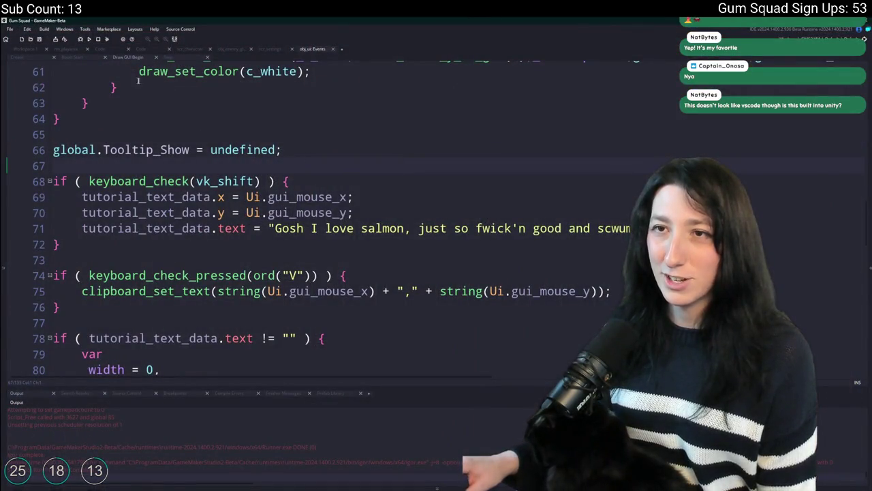
{"action": "left_click", "coordinate": [168, 56]}
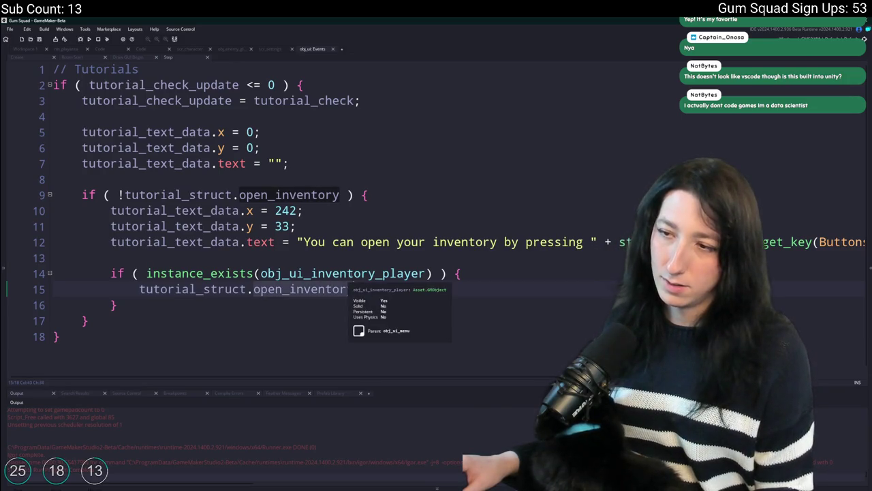
Finish open_inventory = true; and add show_message("TEST") below it, then save
{"action": "type", "text": "= true;"}
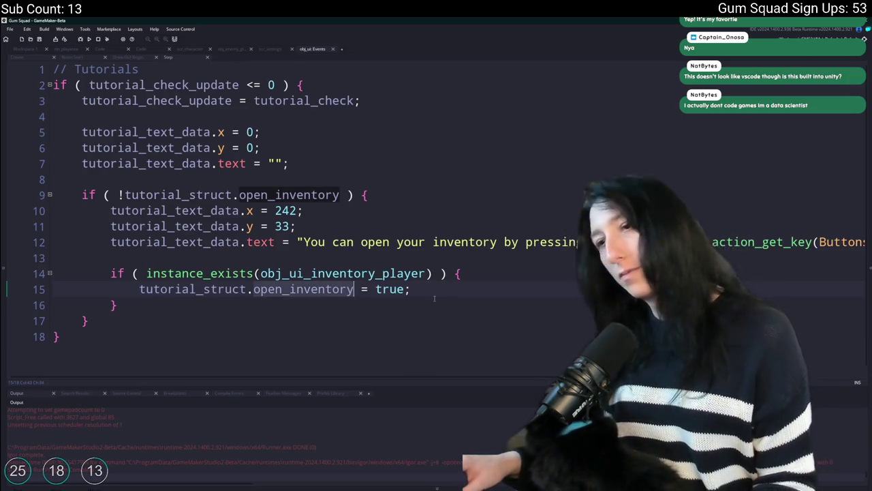
{"action": "key", "text": "Down"}
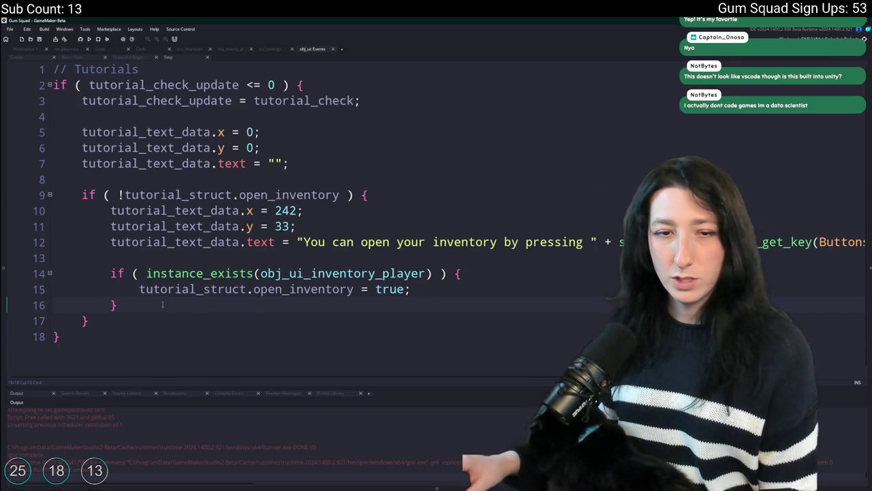
{"action": "key", "text": "Return"}
{"action": "type", "text": "s"}
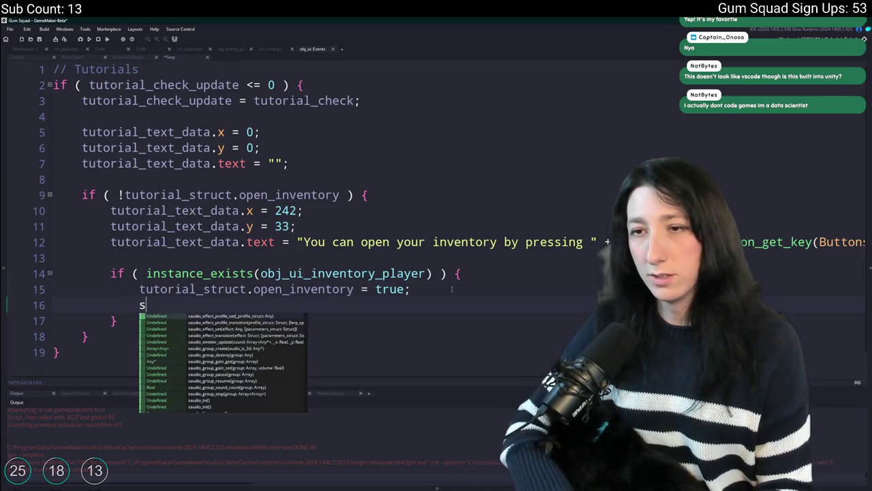
{"action": "type", "text": "how_messagei"}
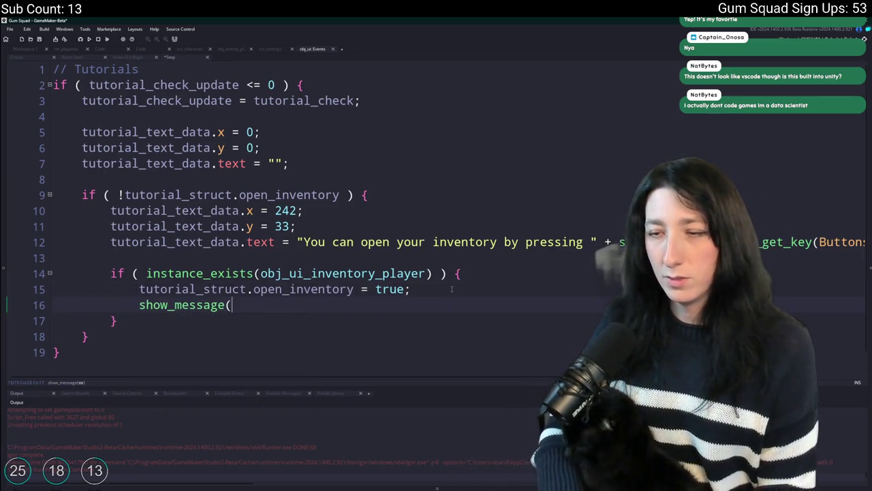
{"action": "type", "text": "\"TEST\");"}
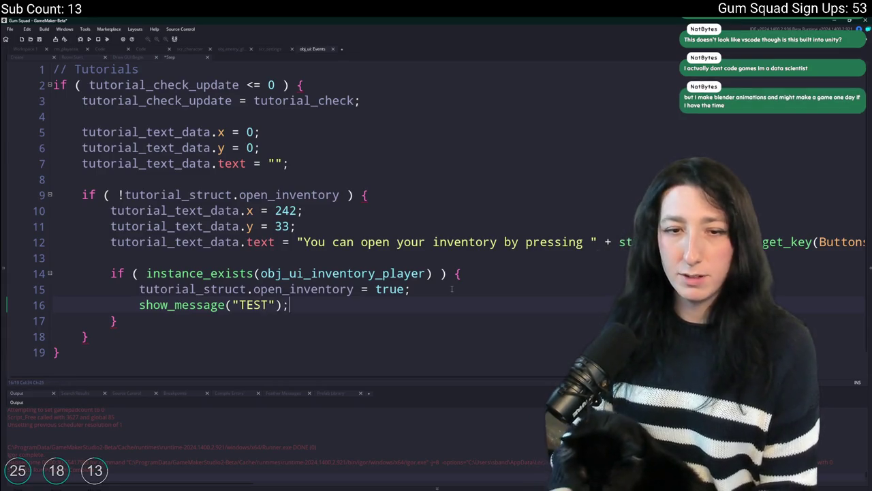
{"action": "key", "text": "ctrl+s"}
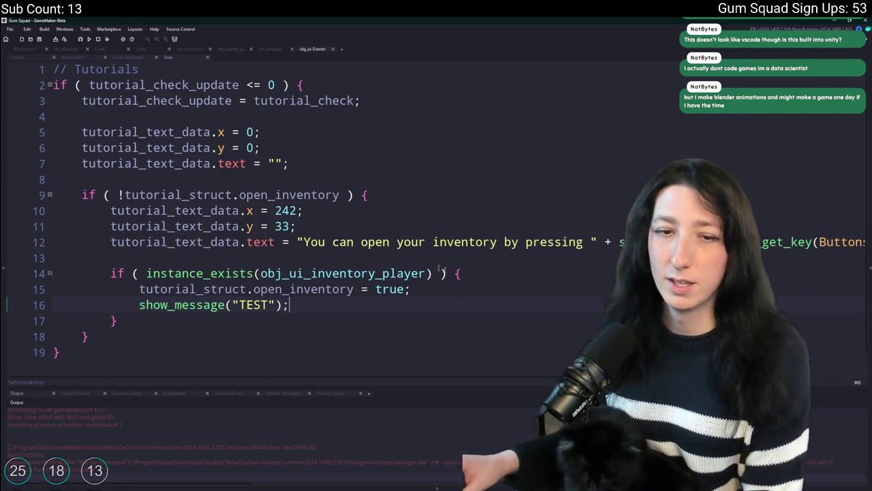
Move the caret to the end of line 12, the hint text line
{"action": "left_click", "coordinate": [459, 287]}
{"action": "key", "text": "Up"}
{"action": "key", "text": "Up"}
{"action": "key", "text": "Up"}
{"action": "key", "text": "Down"}
{"action": "key", "text": "Up"}
{"action": "key", "text": "End"}
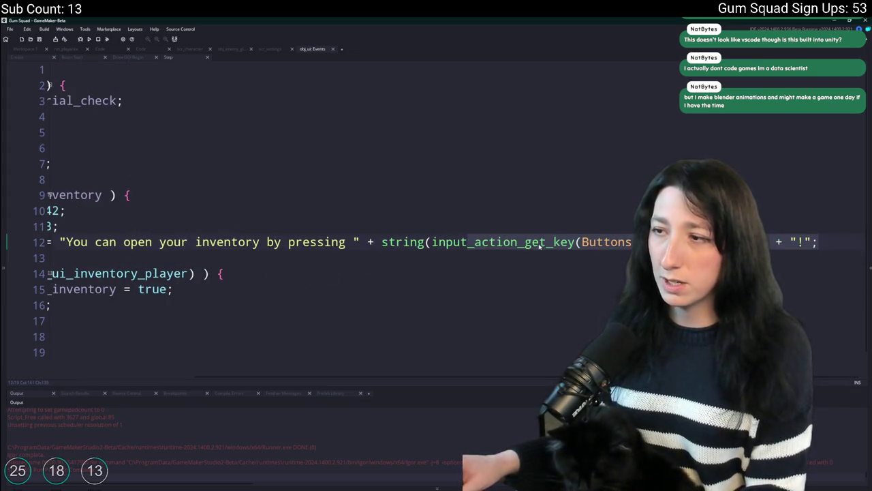
Look up input_action_get_key's definition in scr_input and search the project for all its usages
{"action": "middle_click", "coordinate": [538, 247]}
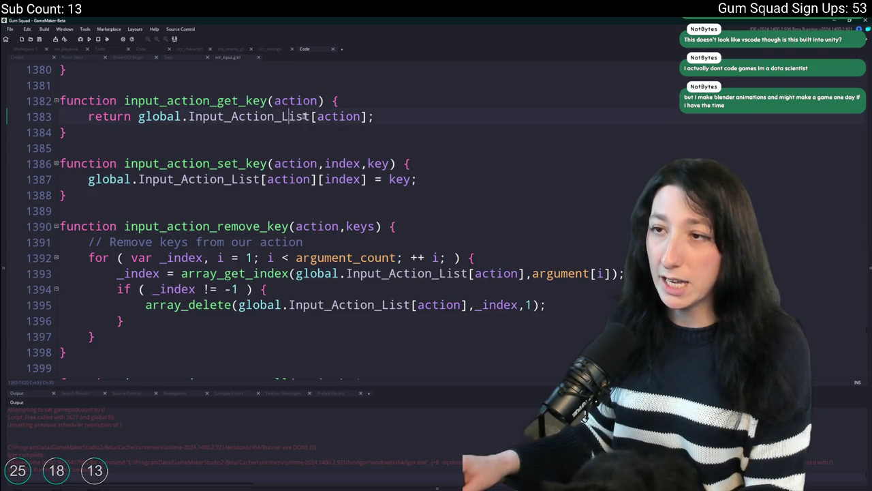
{"action": "left_click", "coordinate": [226, 103]}
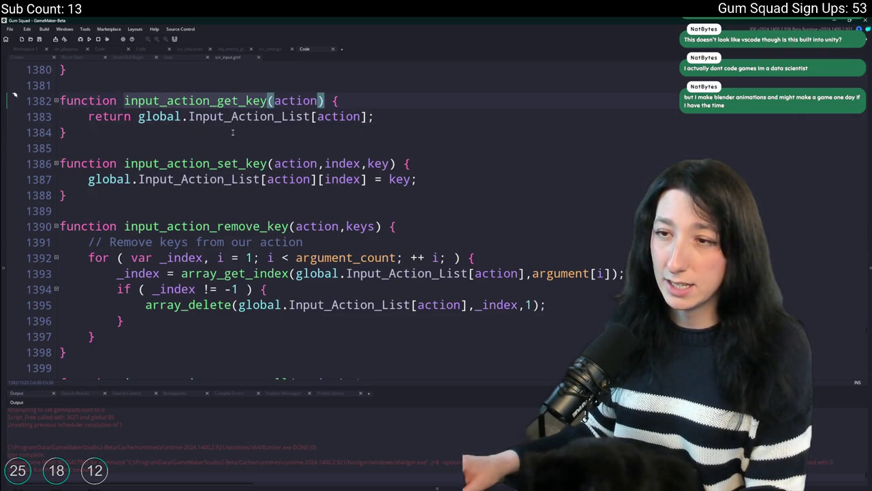
{"action": "scroll", "coordinate": [233, 131], "scroll_direction": "up", "scroll_amount": 1}
{"action": "key", "text": "ctrl+shift+f"}
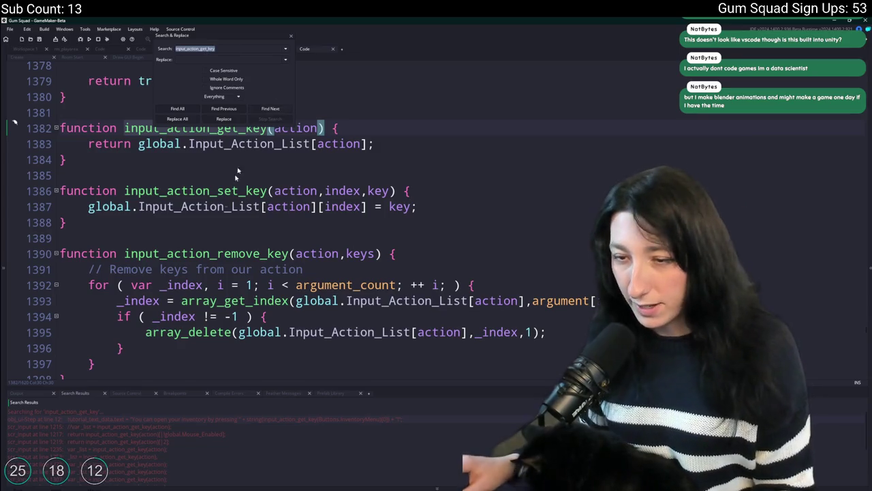
{"action": "left_click", "coordinate": [291, 35]}
{"action": "middle_click", "coordinate": [225, 60]}
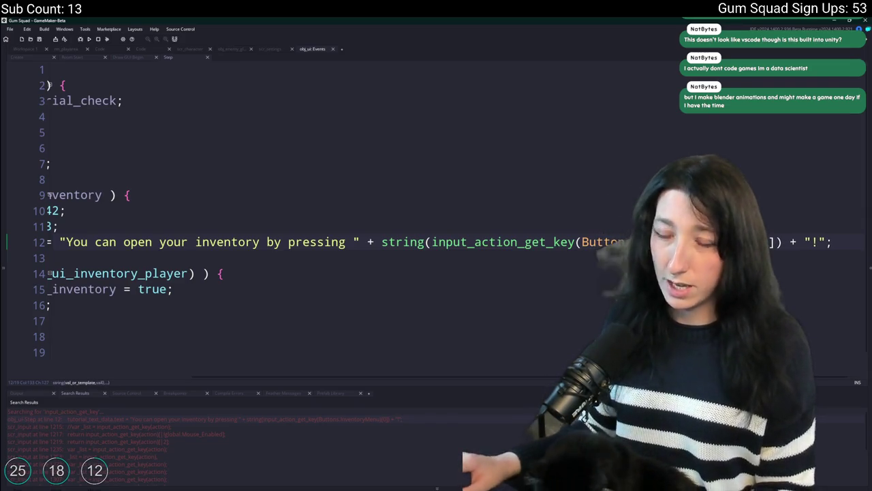
{"action": "key", "text": "shift+Home"}
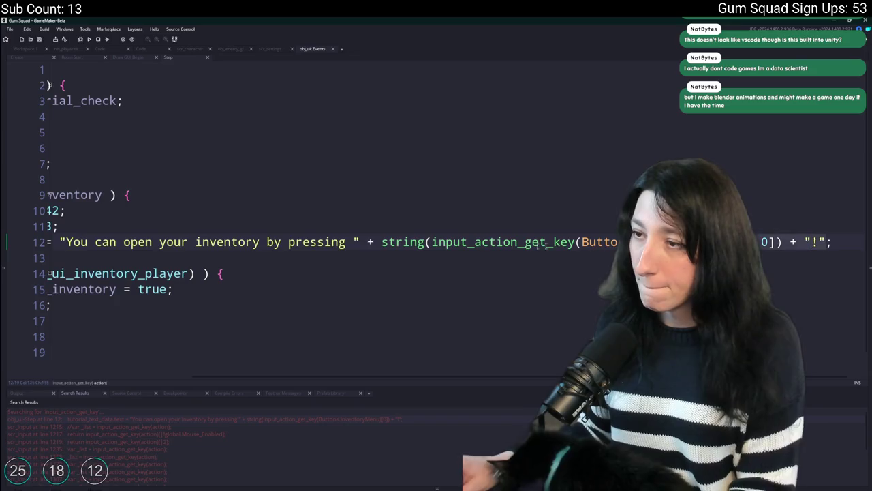
{"action": "key", "text": "Left"}
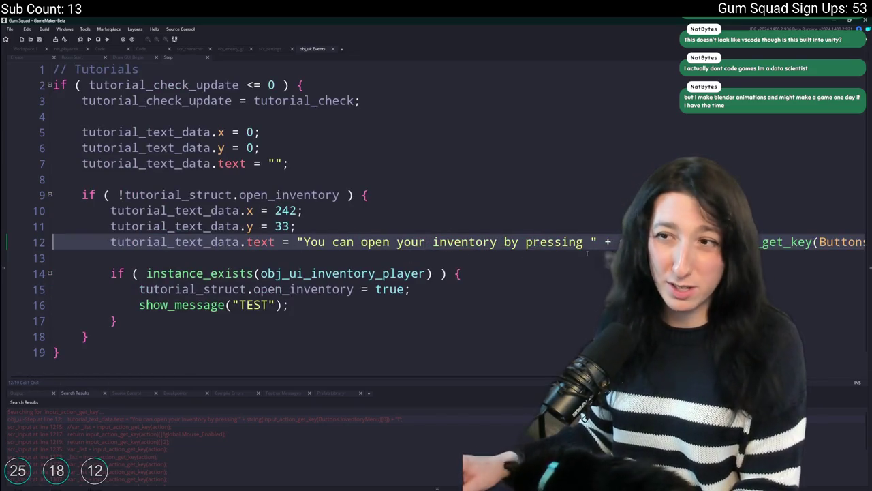
Build and run the game with F5 to test the open-inventory hint and TEST message
{"action": "left_click", "coordinate": [583, 240]}
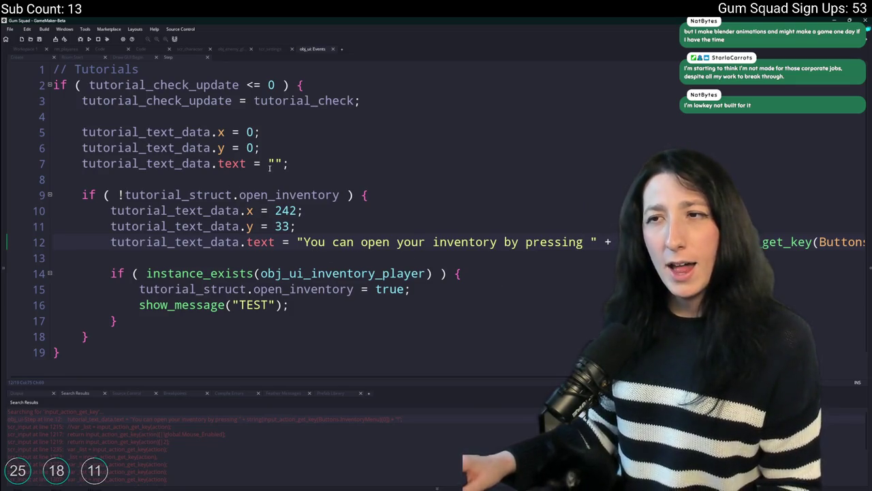
{"action": "scroll", "coordinate": [204, 218], "scroll_direction": "down", "scroll_amount": 1}
{"action": "left_click", "coordinate": [326, 276]}
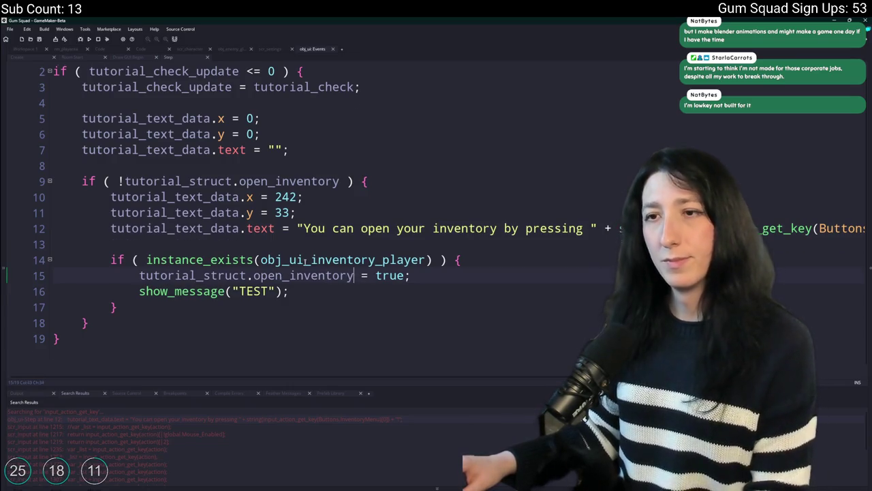
{"action": "scroll", "coordinate": [306, 260], "scroll_direction": "up", "scroll_amount": 1}
{"action": "key", "text": "F5"}
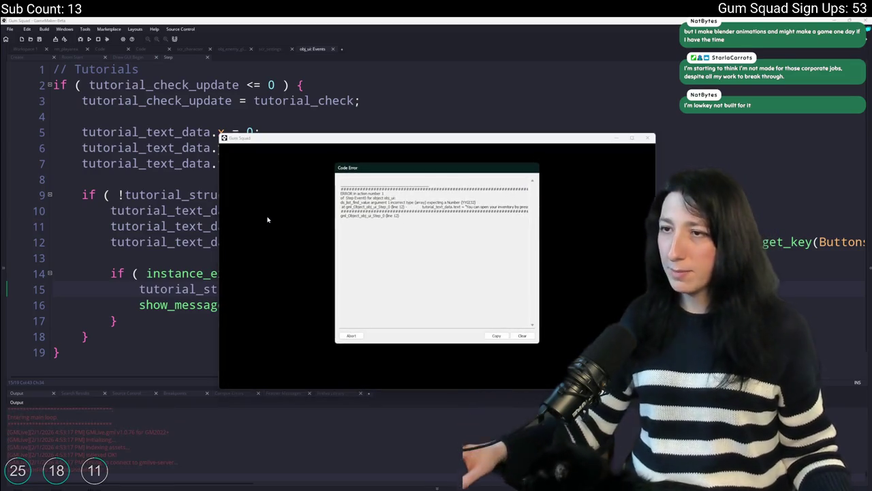
Dismiss the code error and look up the input_get_keyname usage in obj_ui_controls
{"action": "left_click", "coordinate": [351, 336]}
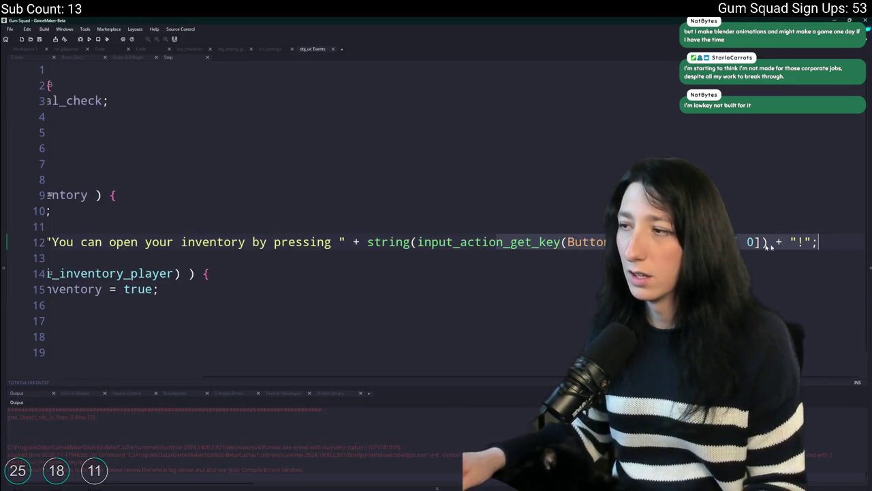
{"action": "left_click", "coordinate": [746, 242]}
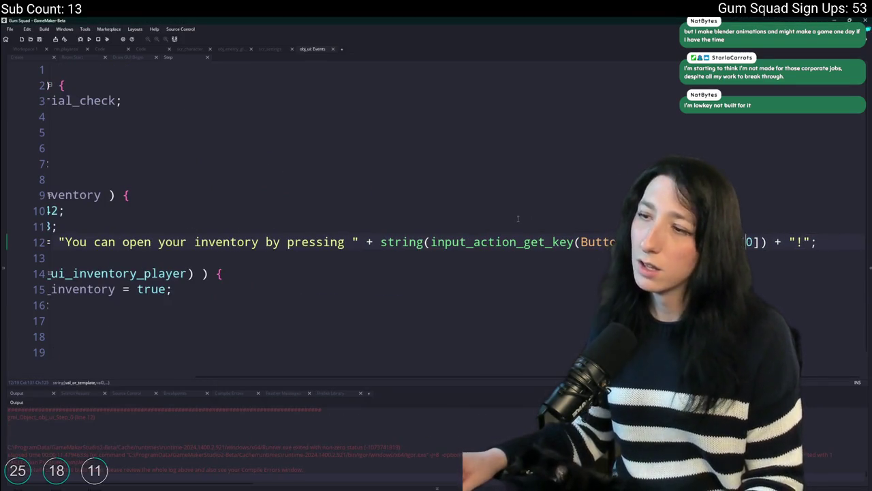
{"action": "key", "text": "shift+F12"}
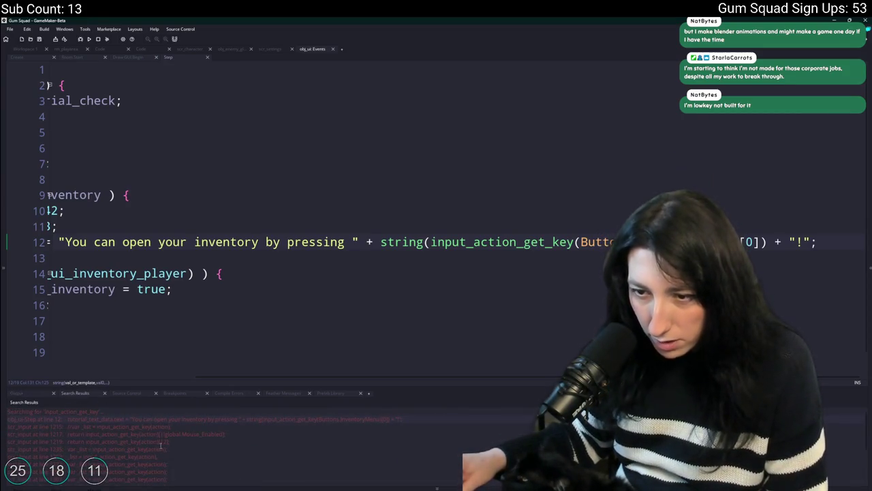
{"action": "scroll", "coordinate": [183, 441], "scroll_direction": "down", "scroll_amount": 3}
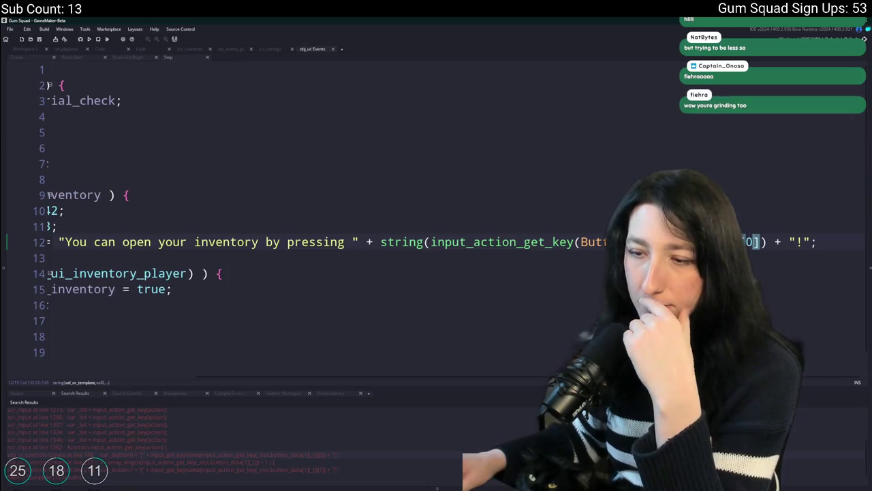
{"action": "double_click", "coordinate": [300, 455]}
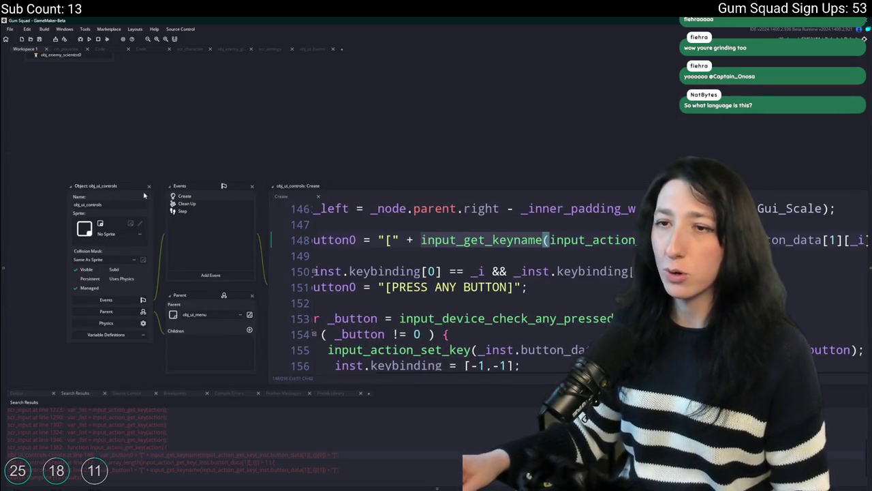
Wrap line 12's input_action_get_key lookup in input_get_keyname( ) and run the game
{"action": "left_click", "coordinate": [312, 48]}
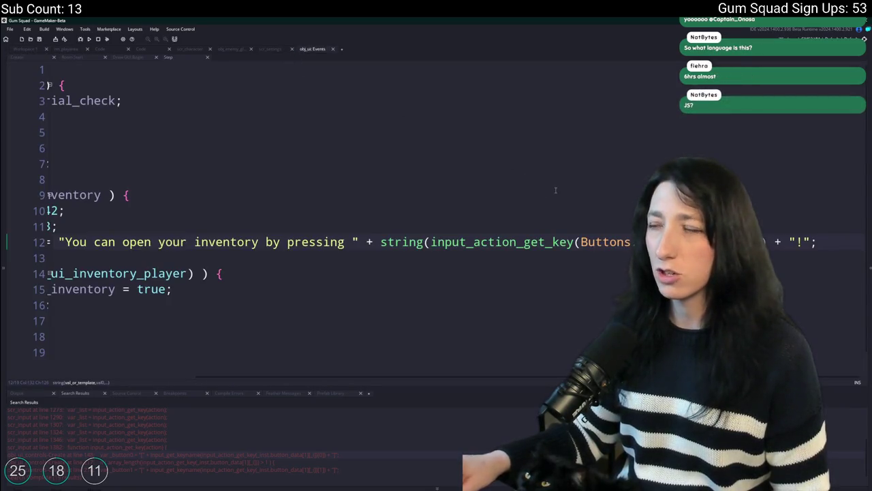
{"action": "left_click", "coordinate": [432, 245]}
{"action": "type", "text": "input_get_keyname"}
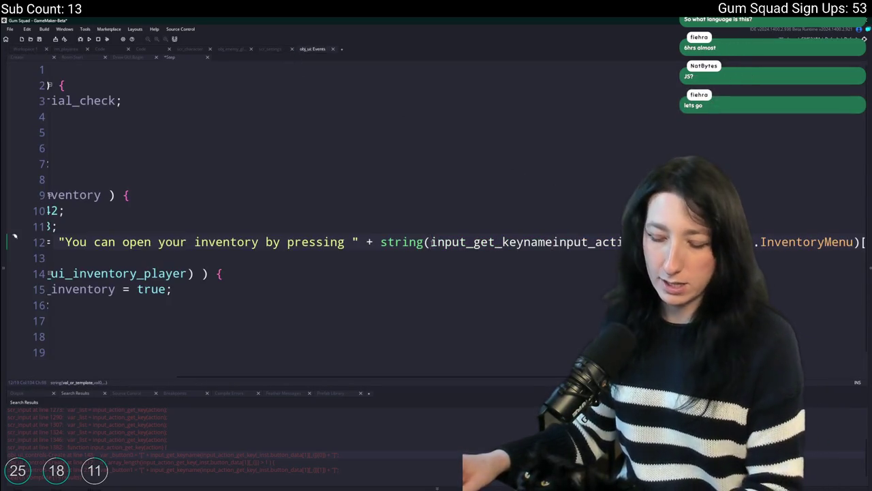
{"action": "key", "text": "End"}
{"action": "type", "text": ")"}
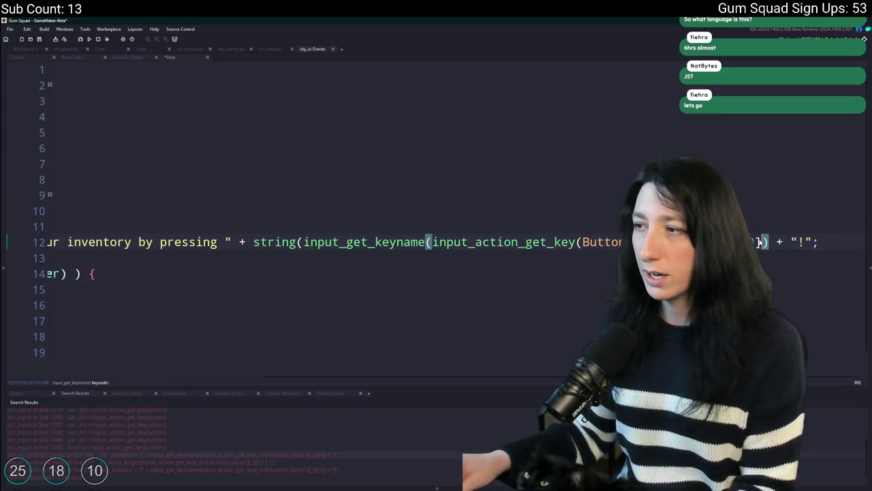
{"action": "left_click", "coordinate": [612, 258]}
{"action": "key", "text": "F5"}
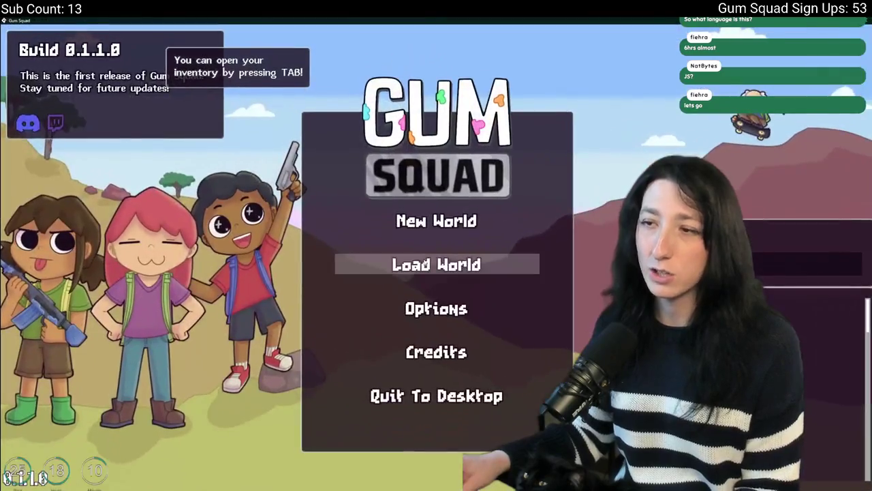
Start a New World via Create Lobby, open the inventory with TAB, then return to the IDE
{"action": "left_click", "coordinate": [446, 222]}
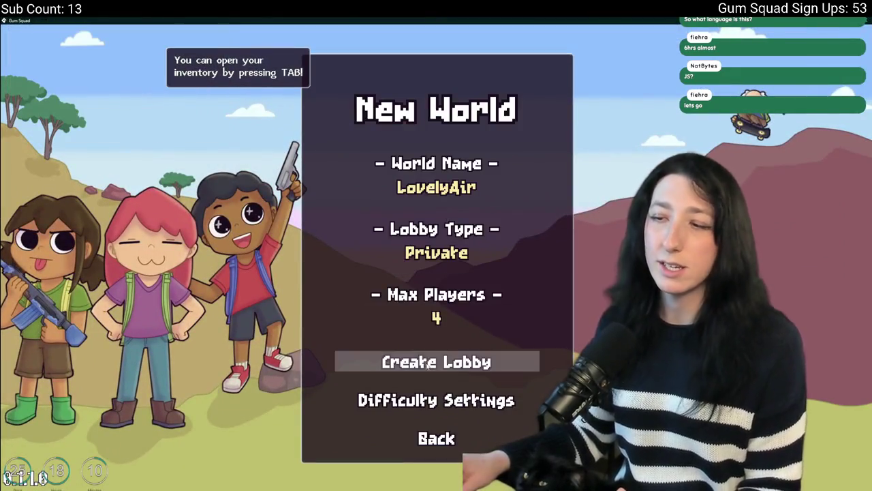
{"action": "left_click", "coordinate": [427, 365]}
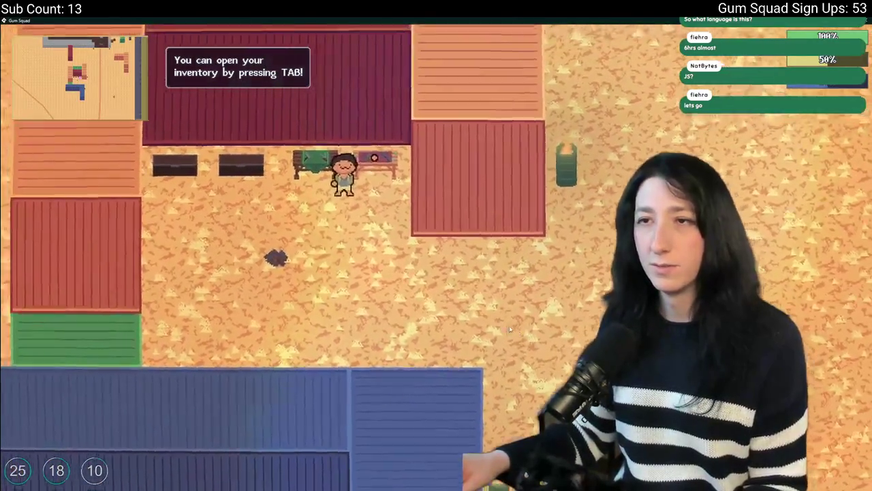
{"action": "key", "text": "Tab"}
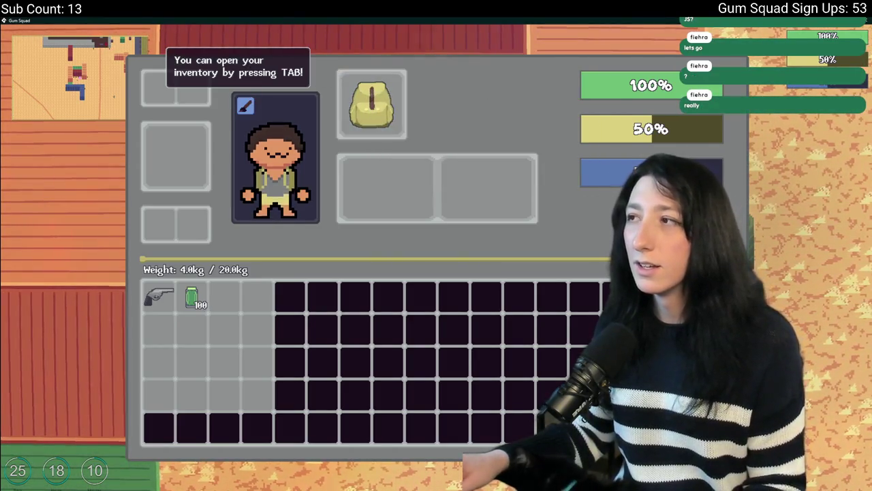
{"action": "key", "text": "alt+Tab"}
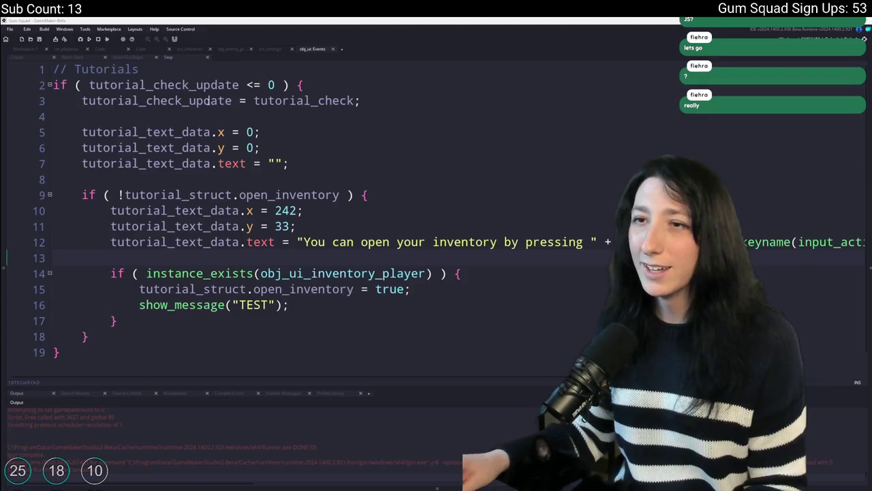
Append -- to tutorial_check_update on line 2 so it counts down, and save
{"action": "double_click", "coordinate": [209, 100]}
{"action": "left_click", "coordinate": [45, 58]}
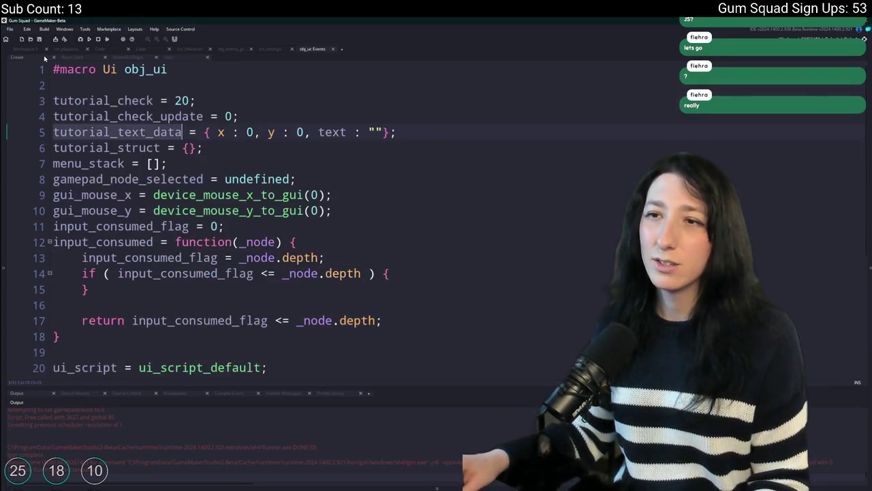
{"action": "left_click", "coordinate": [174, 58]}
{"action": "left_click", "coordinate": [240, 85]}
{"action": "type", "text": "-- <= 0 ) {"}
{"action": "key", "text": "ctrl+s"}
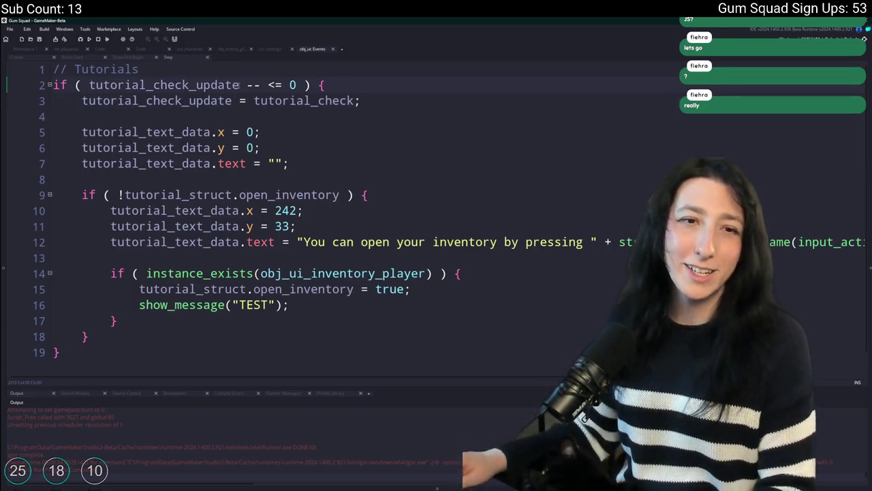
Delete the show_message("TEST") line from the obj_ui_inventory_player check
{"action": "mouse_move", "coordinate": [292, 305]}
{"action": "left_mouse_down"}
{"action": "mouse_move", "coordinate": [59, 292]}
{"action": "mouse_move", "coordinate": [181, 306]}
{"action": "mouse_move", "coordinate": [35, 305]}
{"action": "left_mouse_up"}
{"action": "key", "text": "BackSpace"}
{"action": "key", "text": "BackSpace"}
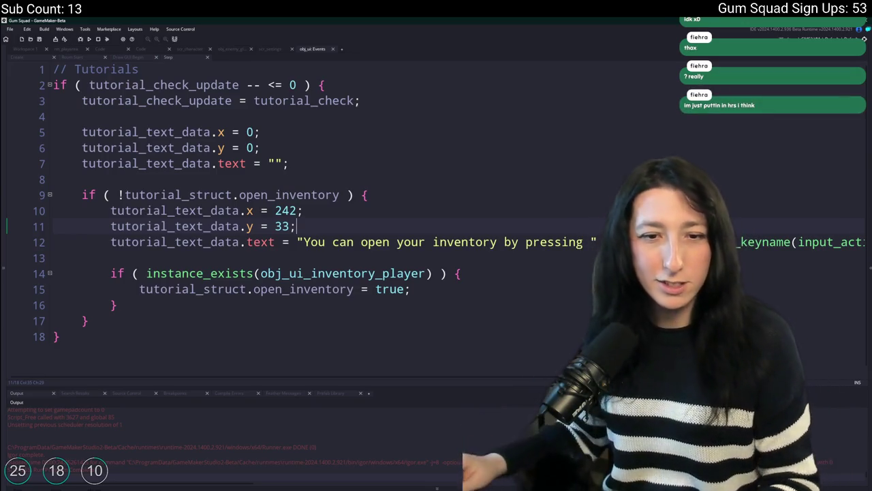
{"action": "left_click", "coordinate": [358, 211]}
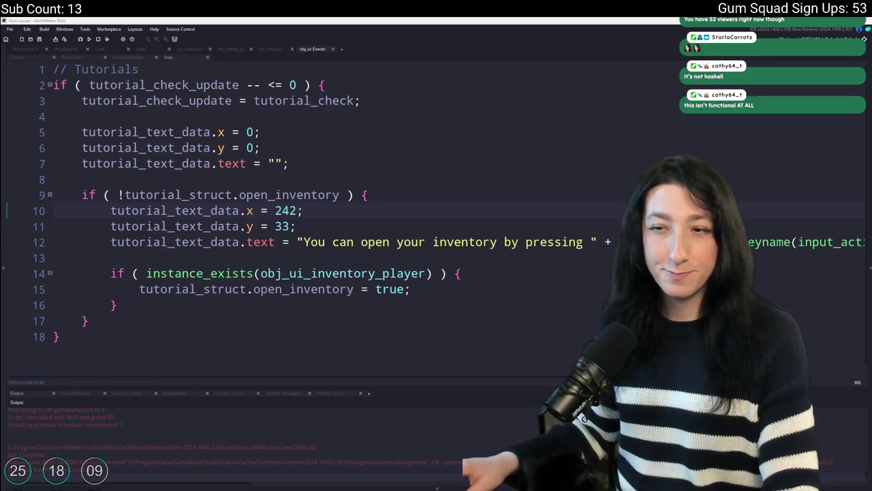
Add throwaway lines a = ds_list_create(); and map = ds_map_create(); below the tutorial block
{"action": "left_click", "coordinate": [137, 334]}
{"action": "key", "text": "Return"}
{"action": "key", "text": "Return"}
{"action": "type", "text": "a ="}
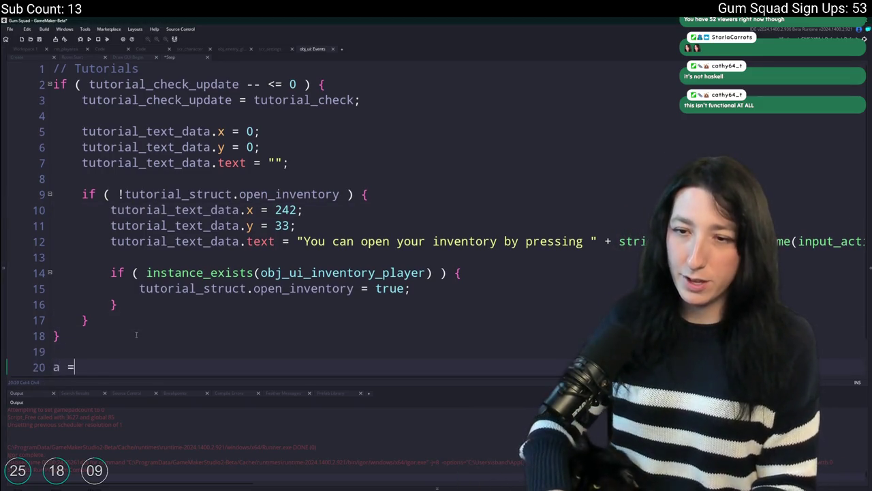
{"action": "type", "text": " ds_list_create();"}
{"action": "scroll", "coordinate": [136, 334], "scroll_direction": "down", "scroll_amount": 1}
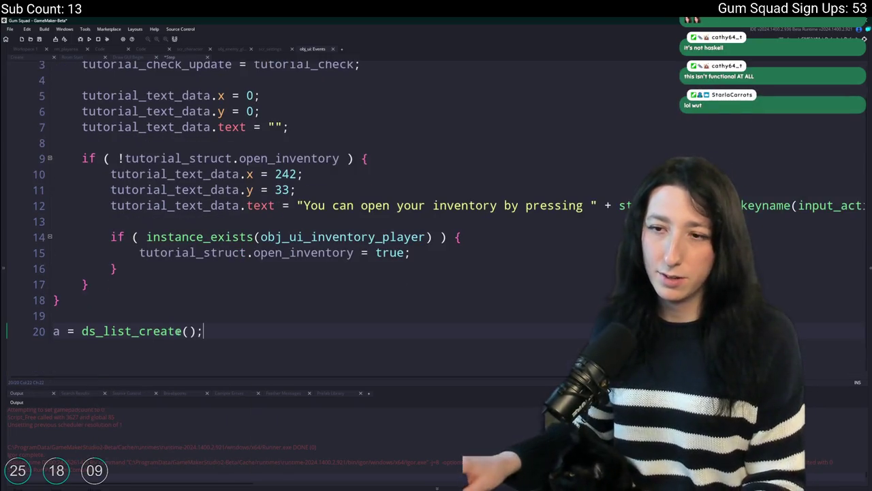
{"action": "key", "text": "Return"}
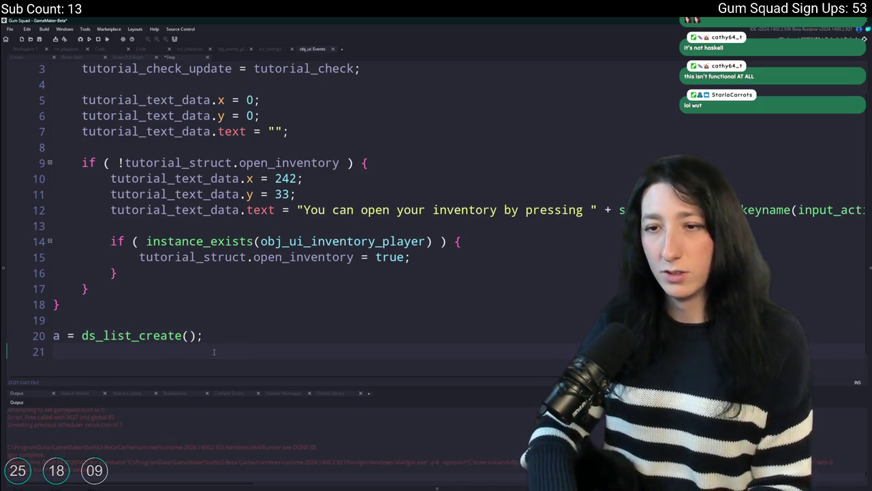
{"action": "type", "text": "map = ds_map-crea"}
{"action": "key", "text": "BackSpace"}
{"action": "key", "text": "BackSpace"}
{"action": "key", "text": "BackSpace"}
{"action": "type", "text": "_crea"}
{"action": "key", "text": "Return"}
{"action": "type", "text": ";"}
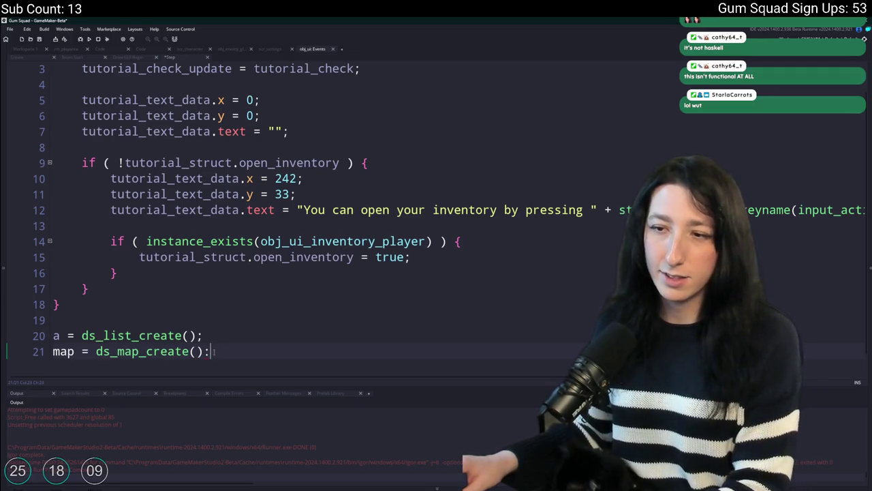
Select the two demo ds_list and ds_map lines and delete them again
{"action": "key", "text": "Home"}
{"action": "key", "text": "Up"}
{"action": "left_click", "coordinate": [239, 343]}
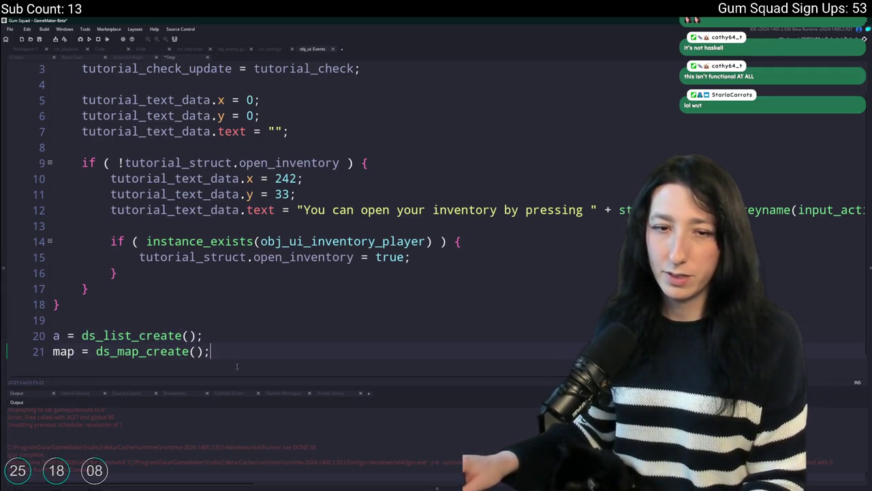
{"action": "left_click", "coordinate": [226, 348]}
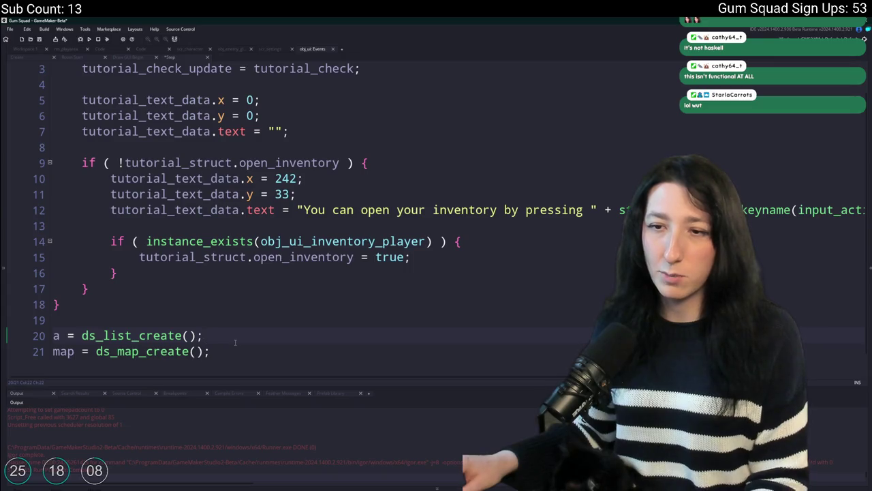
{"action": "left_click", "coordinate": [242, 335]}
{"action": "left_click", "coordinate": [247, 321]}
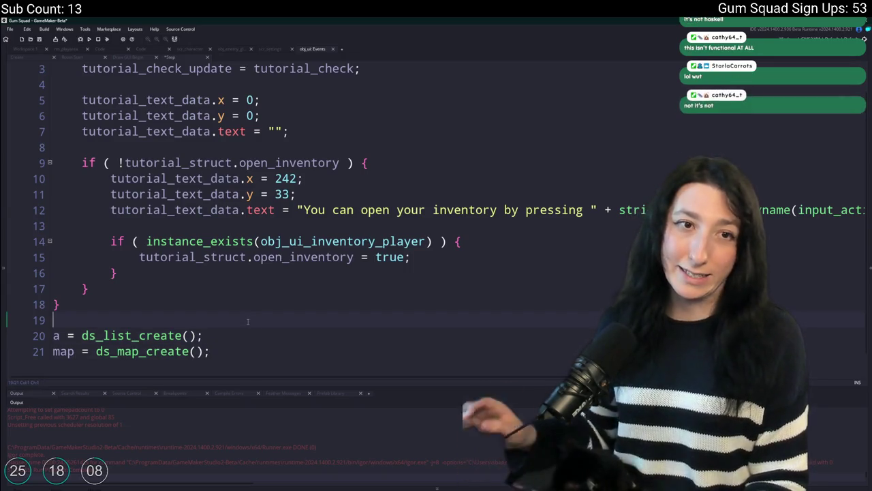
{"action": "scroll", "coordinate": [241, 327], "scroll_direction": "down", "scroll_amount": 1}
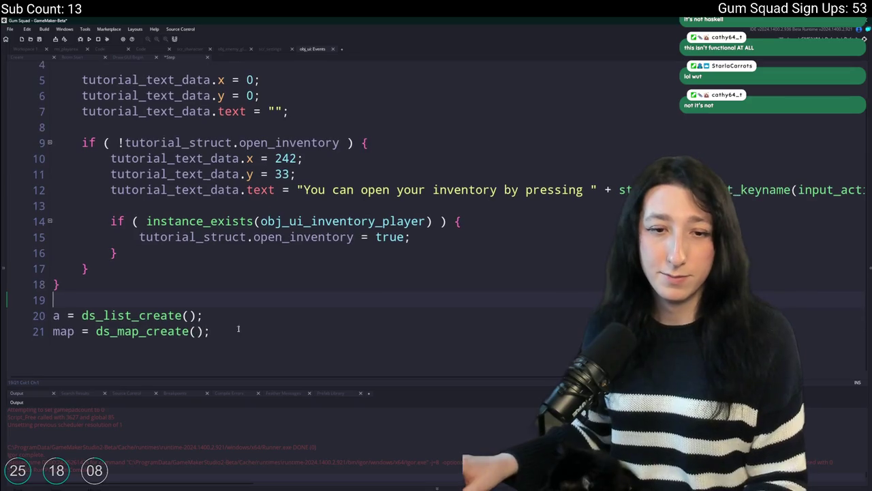
{"action": "left_click_drag", "start_coordinate": [232, 341], "coordinate": [244, 306]}
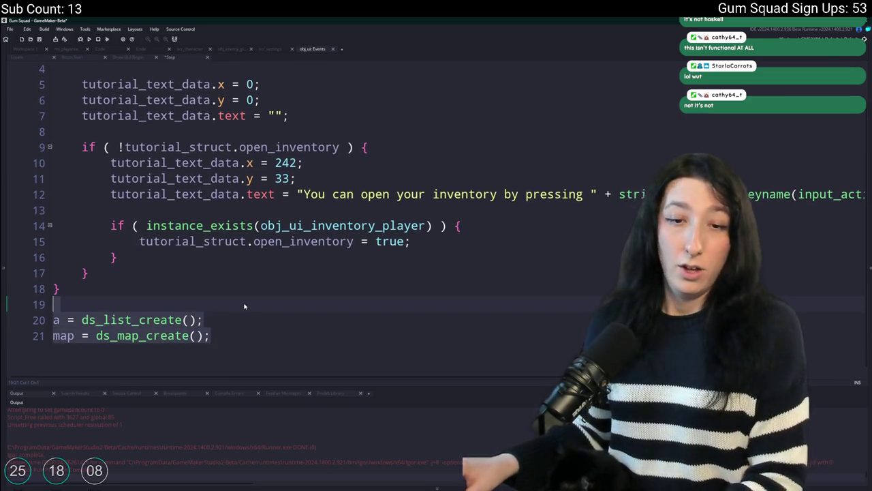
{"action": "key", "text": "BackSpace"}
{"action": "key", "text": "BackSpace"}
{"action": "left_click", "coordinate": [418, 288]}
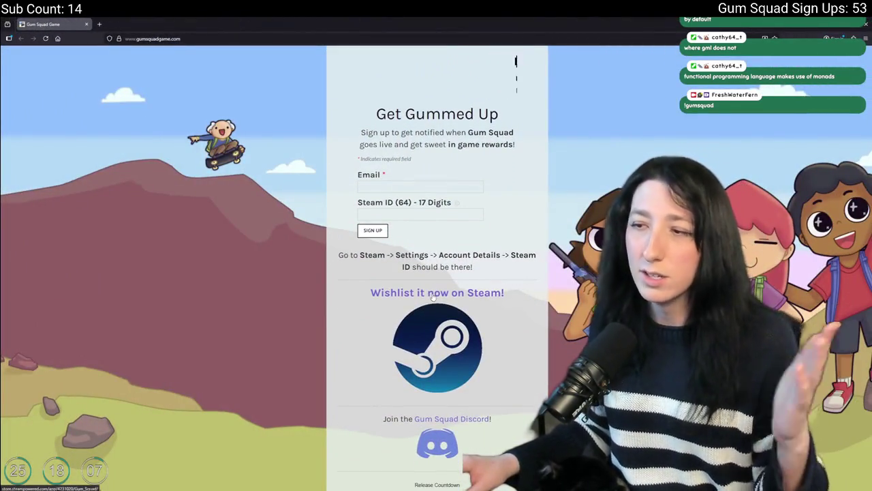
Open the Gum Squad Steam store page, skip ahead in the teaser and view a screenshot
{"action": "left_click", "coordinate": [435, 289]}
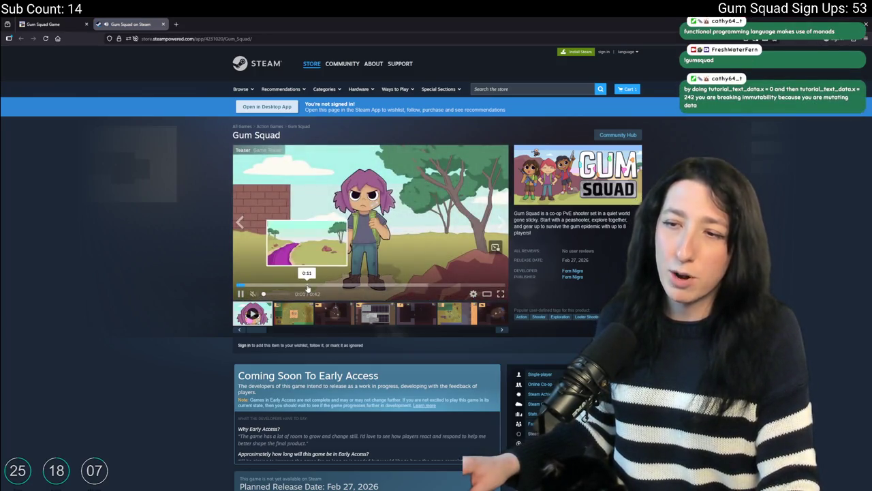
{"action": "left_click", "coordinate": [312, 284]}
{"action": "left_click", "coordinate": [379, 307]}
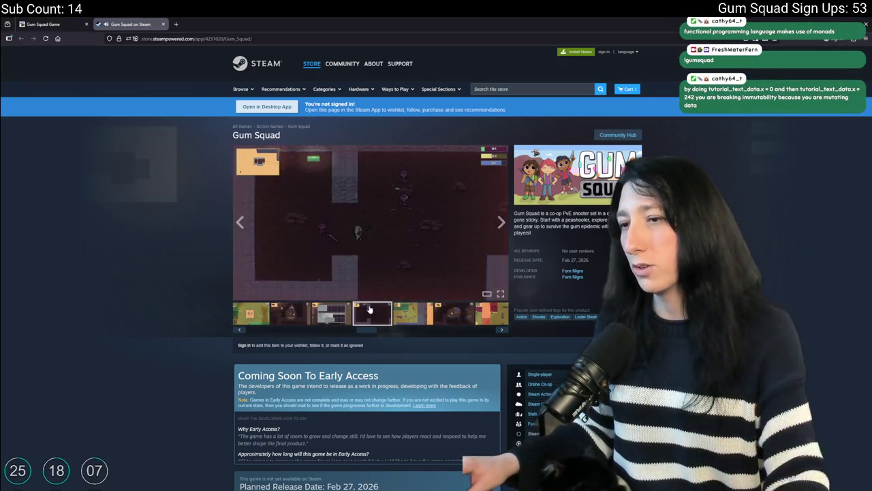
{"action": "scroll", "coordinate": [214, 208], "scroll_direction": "down", "scroll_amount": 3}
Close the Steam store tab and Alt+Tab away from the browser
{"action": "middle_click", "coordinate": [152, 27]}
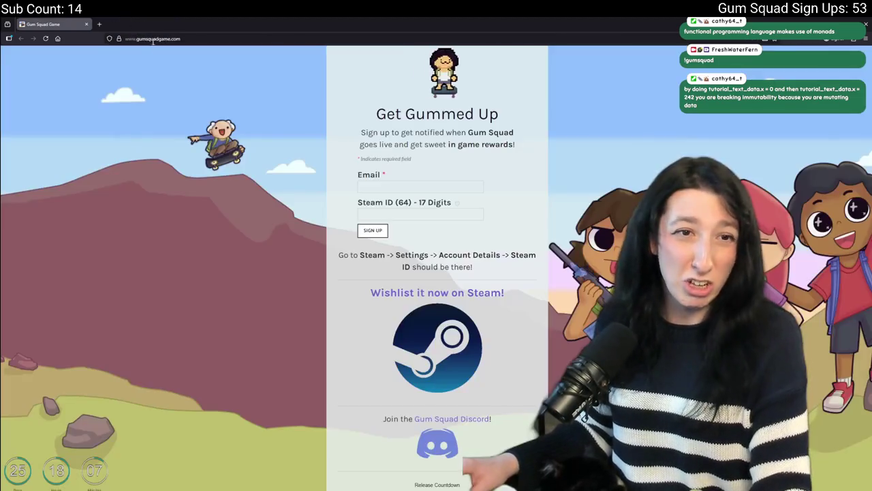
{"action": "scroll", "coordinate": [362, 253], "scroll_direction": "down", "scroll_amount": 3}
{"action": "key", "text": "alt+Tab"}
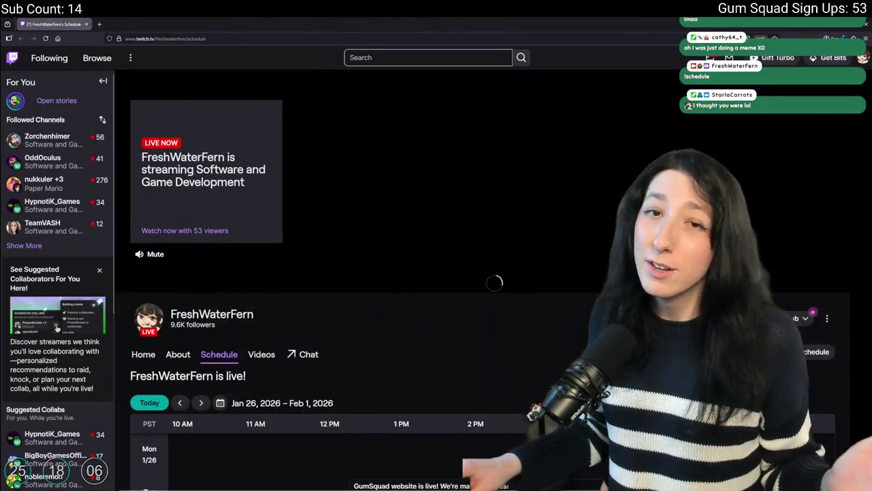
Scroll the Twitch schedule to see the whole week, then Alt+Tab through to Discord
{"action": "scroll", "coordinate": [352, 334], "scroll_direction": "down", "scroll_amount": 3}
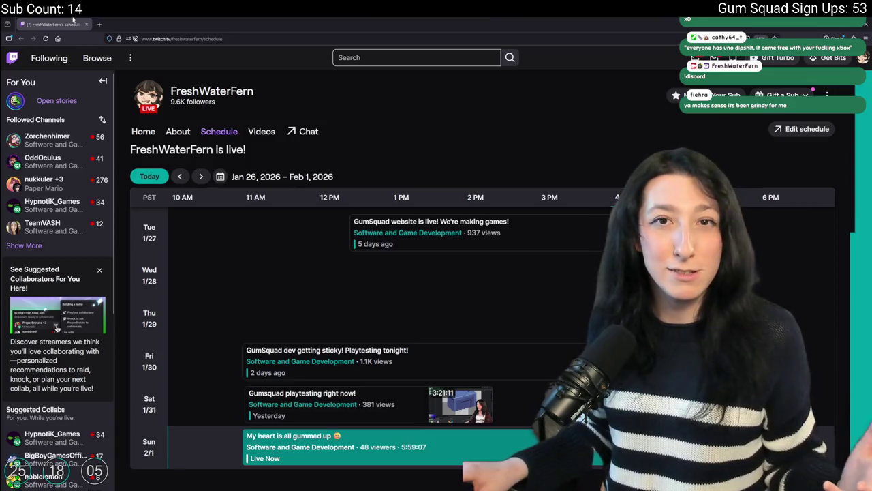
{"action": "key", "text": "alt+Tab"}
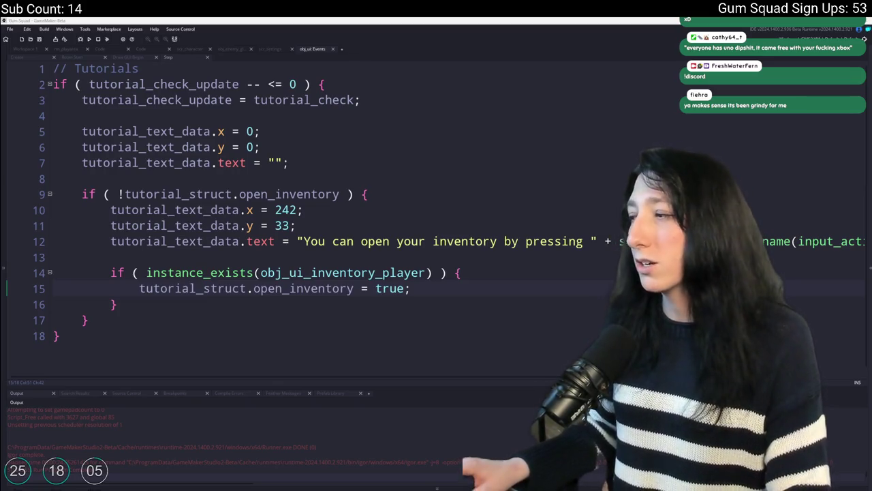
{"action": "key", "text": "alt+Tab"}
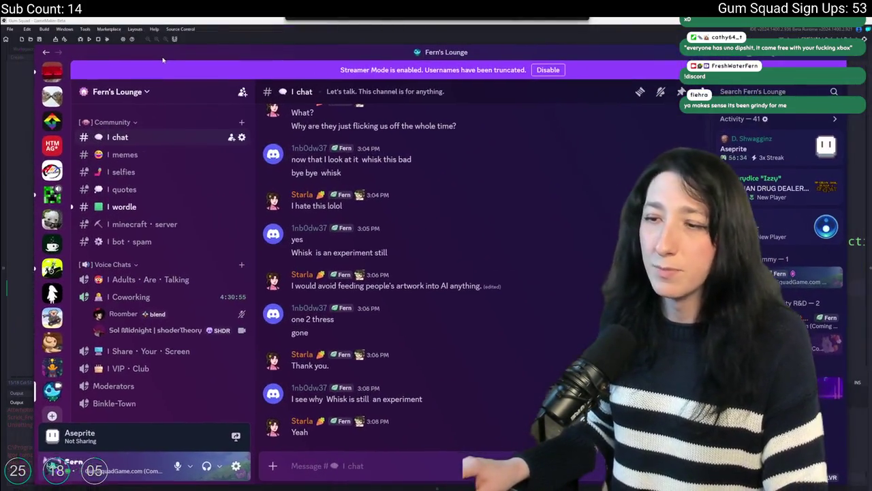
Scroll through the Fern's Lounge channel list, then Alt+Tab back to the GameMaker Step code
{"action": "mouse_move", "coordinate": [168, 301]}
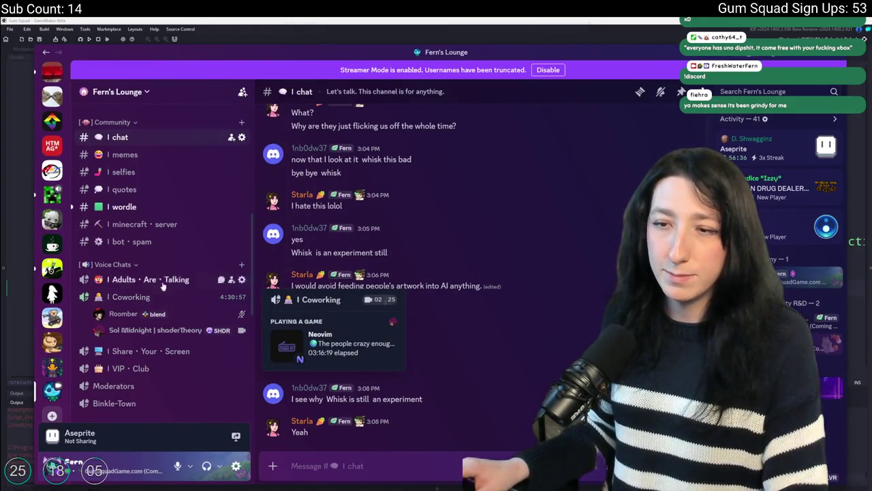
{"action": "scroll", "coordinate": [162, 290], "scroll_direction": "up", "scroll_amount": 2}
{"action": "scroll", "coordinate": [160, 205], "scroll_direction": "down", "scroll_amount": 5}
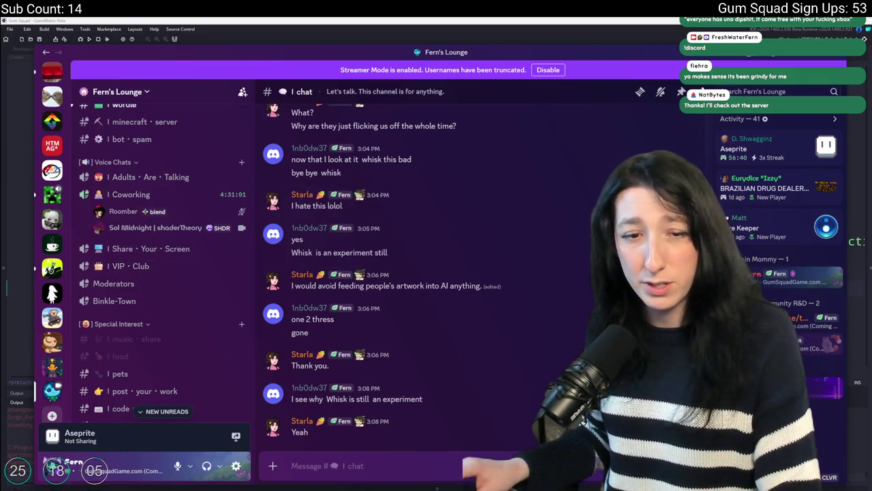
{"action": "scroll", "coordinate": [177, 306], "scroll_direction": "down", "scroll_amount": 5}
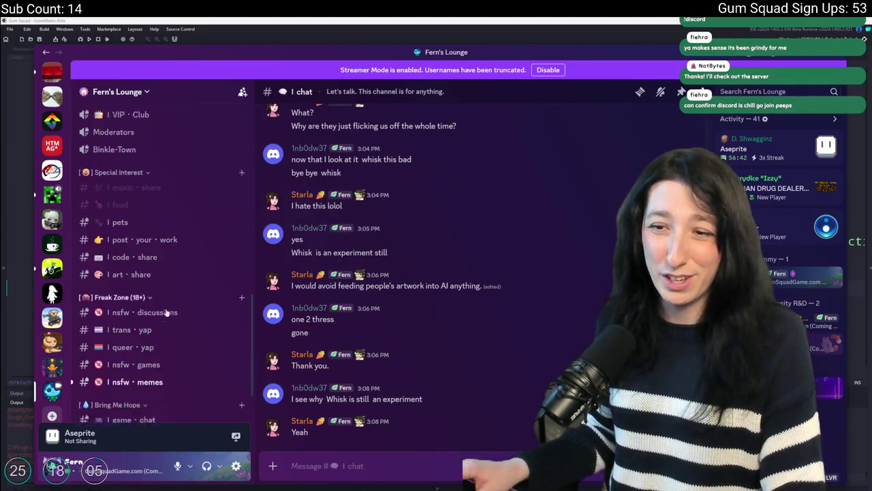
{"action": "scroll", "coordinate": [180, 327], "scroll_direction": "up", "scroll_amount": 6}
{"action": "scroll", "coordinate": [146, 269], "scroll_direction": "down", "scroll_amount": 2}
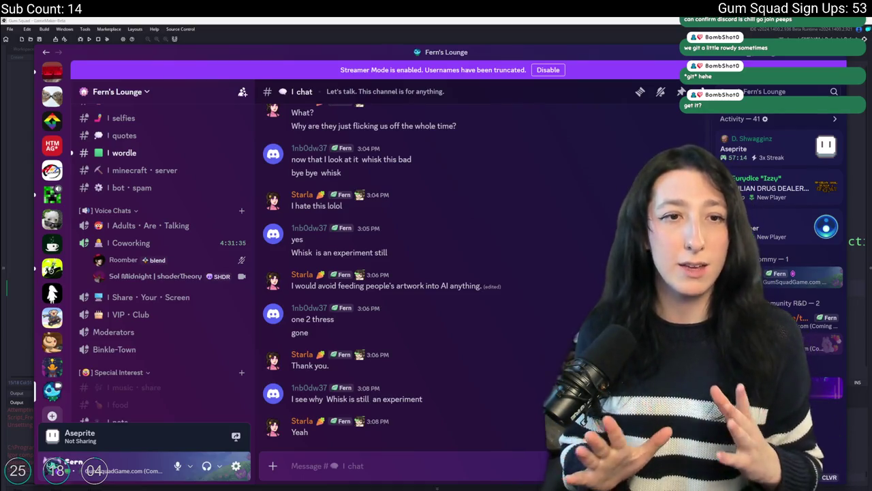
{"action": "scroll", "coordinate": [184, 278], "scroll_direction": "up", "scroll_amount": 5}
{"action": "scroll", "coordinate": [183, 278], "scroll_direction": "down", "scroll_amount": 5}
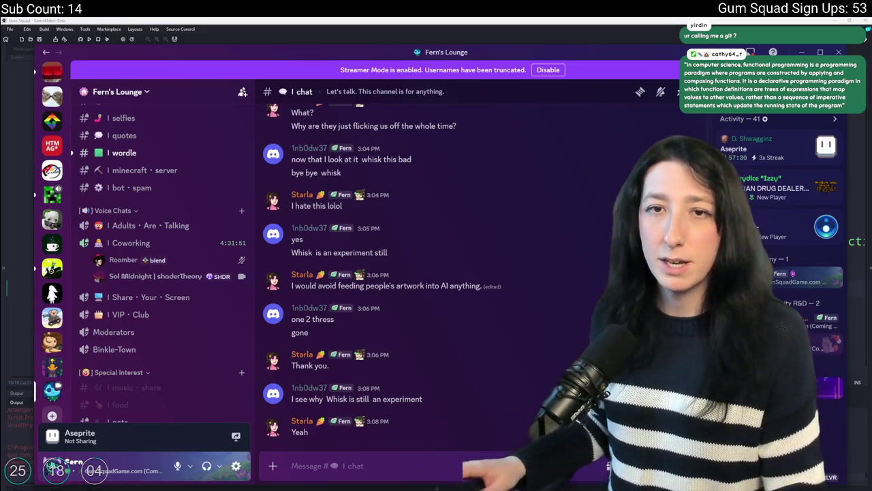
{"action": "scroll", "coordinate": [150, 330], "scroll_direction": "up", "scroll_amount": 3}
{"action": "scroll", "coordinate": [150, 330], "scroll_direction": "up", "scroll_amount": 2}
{"action": "scroll", "coordinate": [150, 330], "scroll_direction": "down", "scroll_amount": 5}
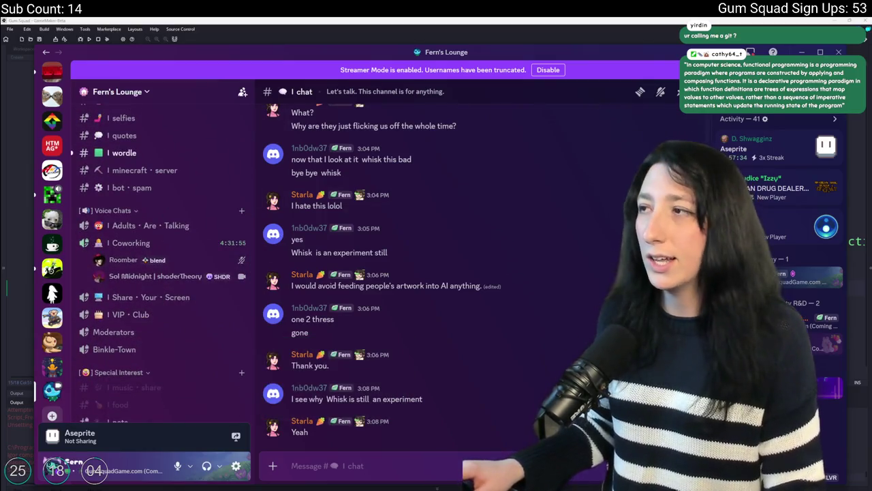
{"action": "key", "text": "alt+Tab"}
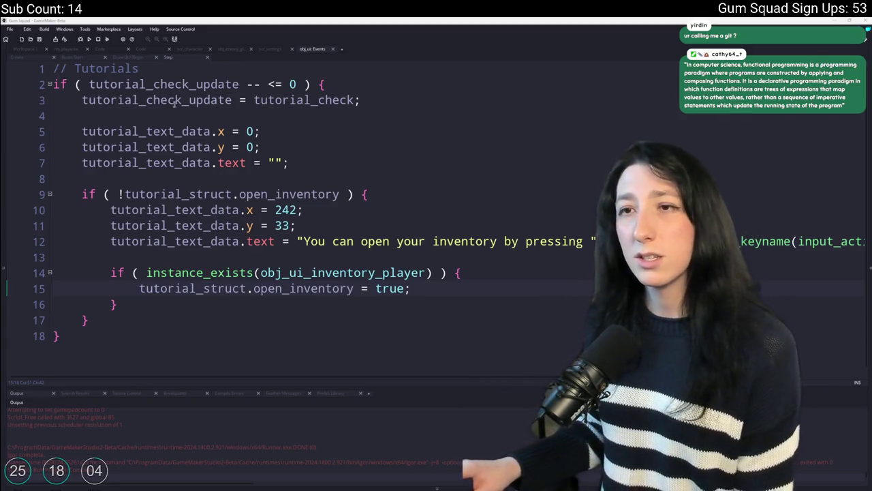
Add an '} else if ( !tutorial_struct.equip_item ) {' branch after line 17
{"action": "left_click", "coordinate": [271, 52]}
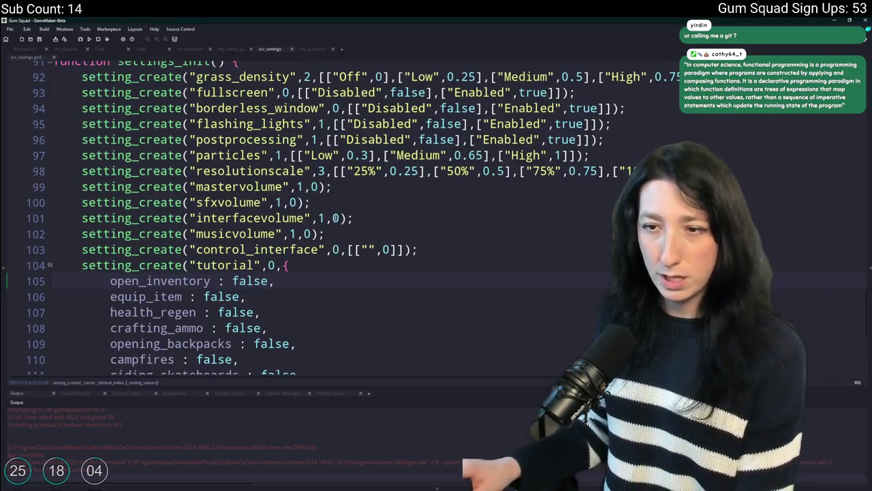
{"action": "scroll", "coordinate": [65, 281], "scroll_direction": "down", "scroll_amount": 2}
{"action": "key", "text": "ctrl+Tab"}
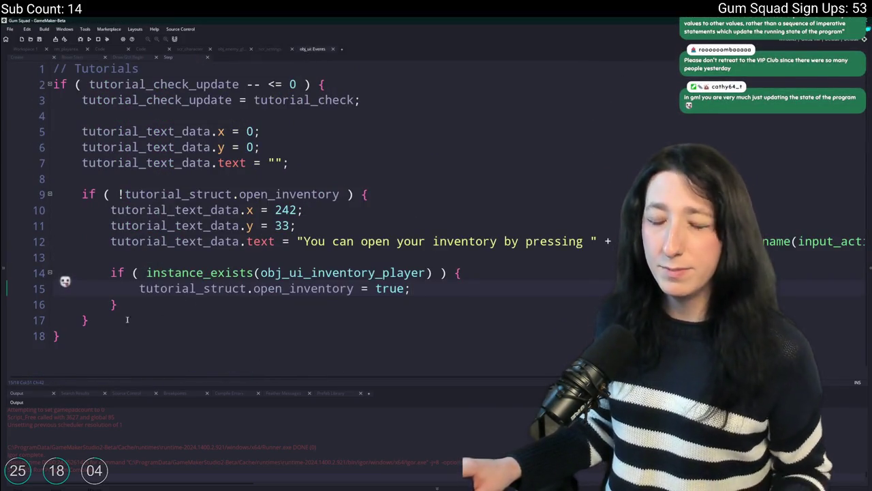
{"action": "left_click", "coordinate": [107, 321]}
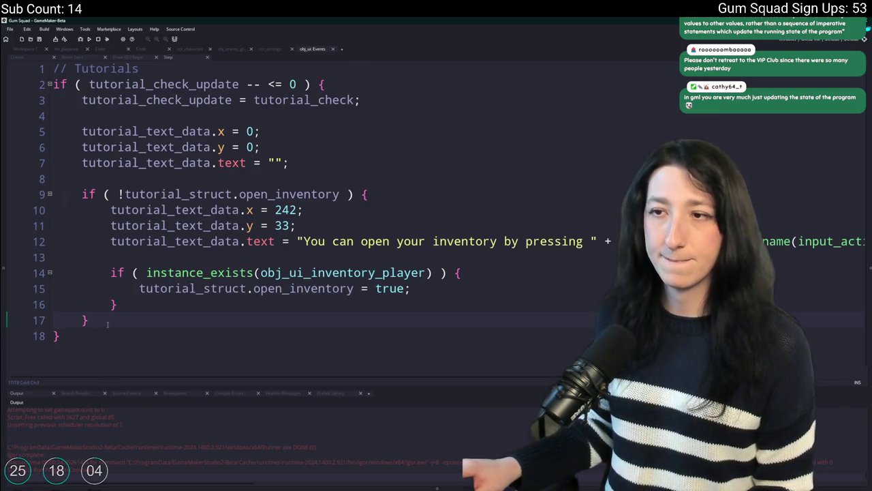
{"action": "type", "text": "else"}
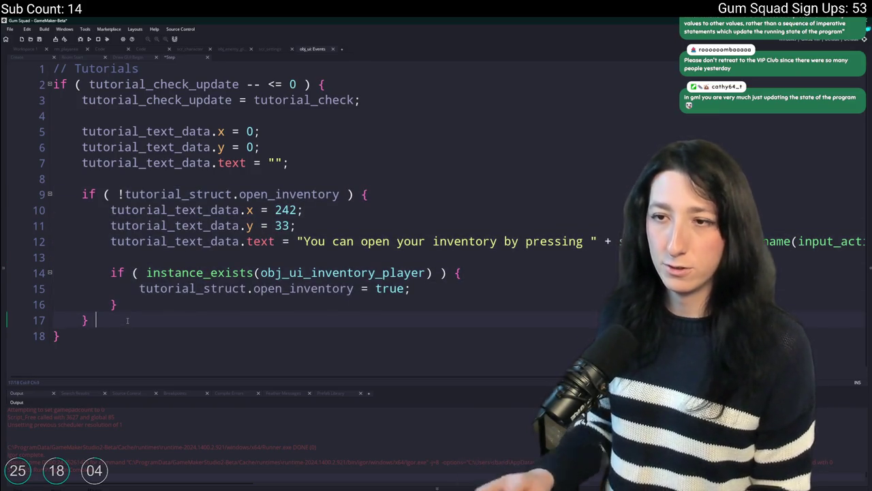
{"action": "type", "text": " if ("}
{"action": "left_click_drag", "start_coordinate": [370, 195], "coordinate": [82, 194]}
{"action": "left_click", "coordinate": [192, 322]}
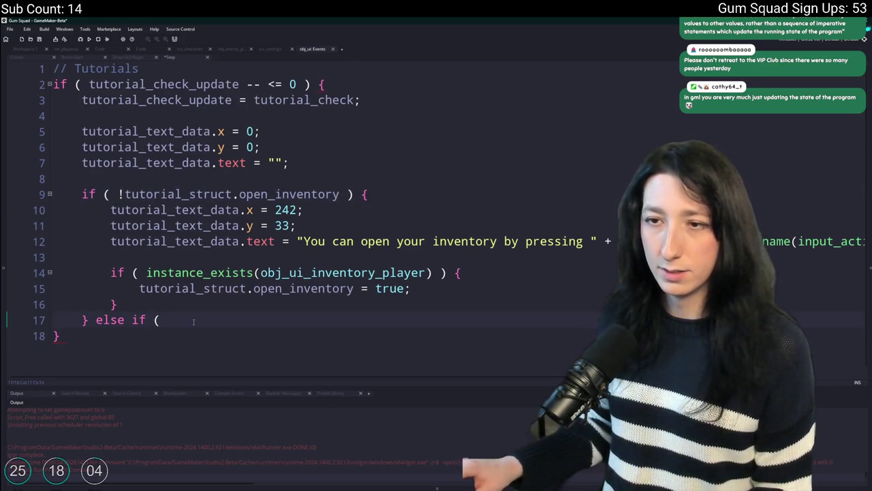
{"action": "type", "text": "tutorial.s"}
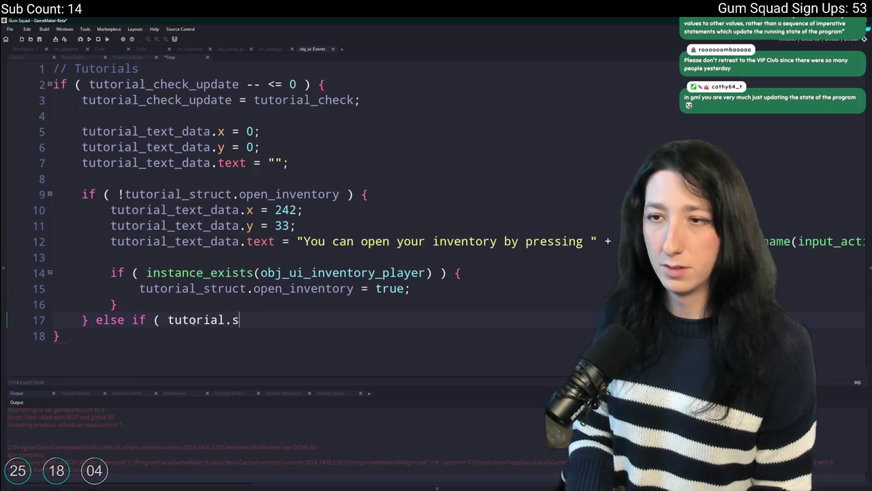
{"action": "type", "text": "tru"}
{"action": "key", "text": "BackSpace"}
{"action": "key", "text": "BackSpace"}
{"action": "key", "text": "BackSpace"}
{"action": "key", "text": "BackSpace"}
{"action": "type", "text": "_struct."}
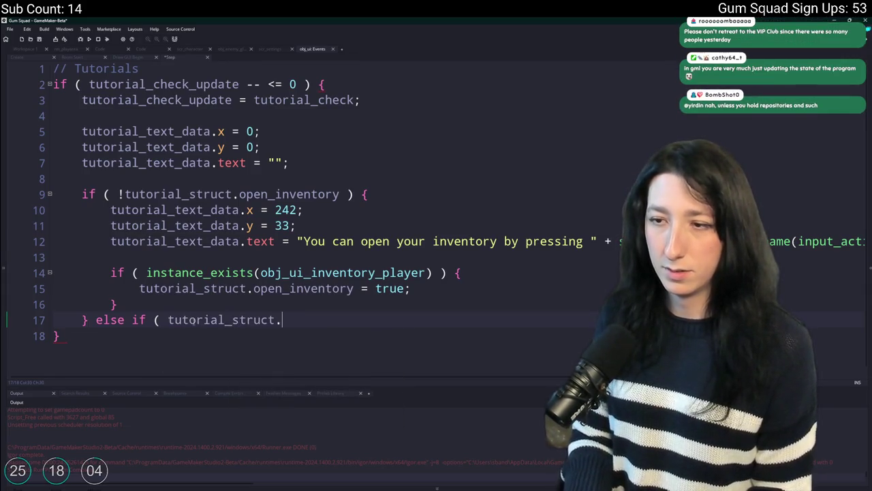
{"action": "type", "text": "equip_"}
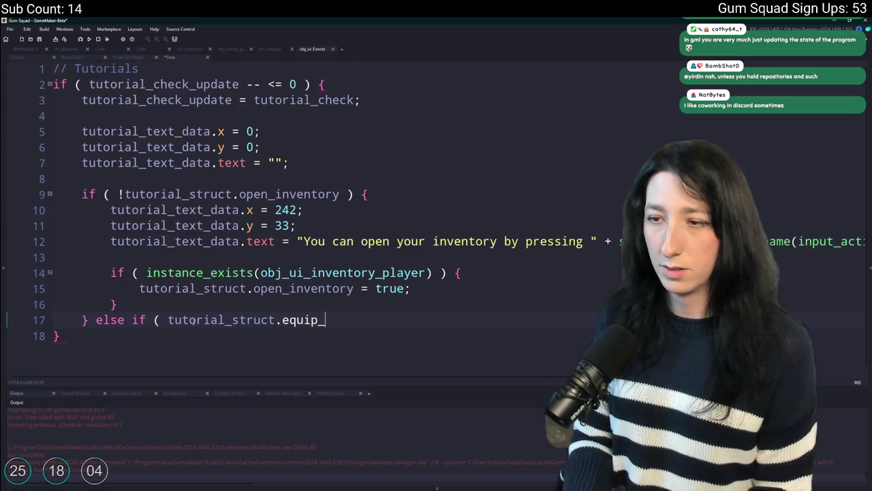
{"action": "type", "text": "item ) {"}
{"action": "key", "text": "Return"}
{"action": "left_click", "coordinate": [167, 320]}
{"action": "type", "text": "!"}
Copy the open-inventory hint lines 10–16 and paste them into the new branch
{"action": "scroll", "coordinate": [171, 318], "scroll_direction": "down", "scroll_amount": 1}
{"action": "left_click_drag", "start_coordinate": [118, 288], "coordinate": [113, 194]}
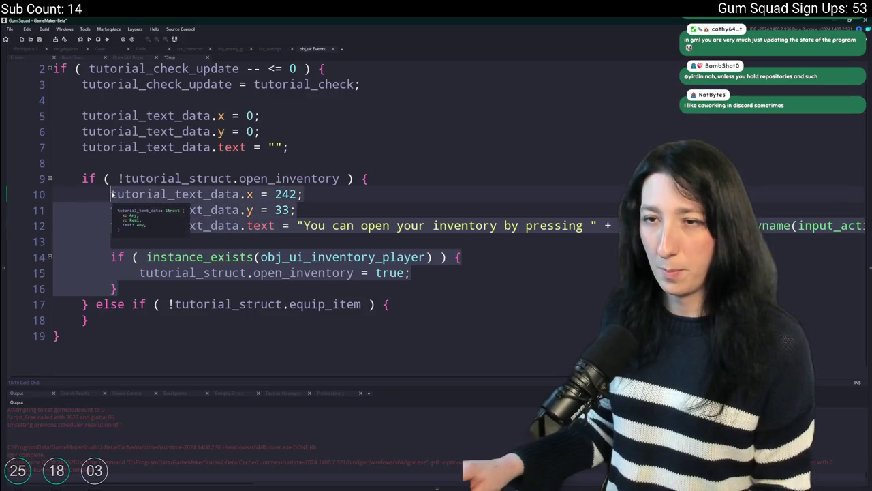
{"action": "key", "text": "ctrl+c"}
{"action": "left_click", "coordinate": [438, 304]}
{"action": "key", "text": "Return"}
{"action": "key", "text": "ctrl+v"}
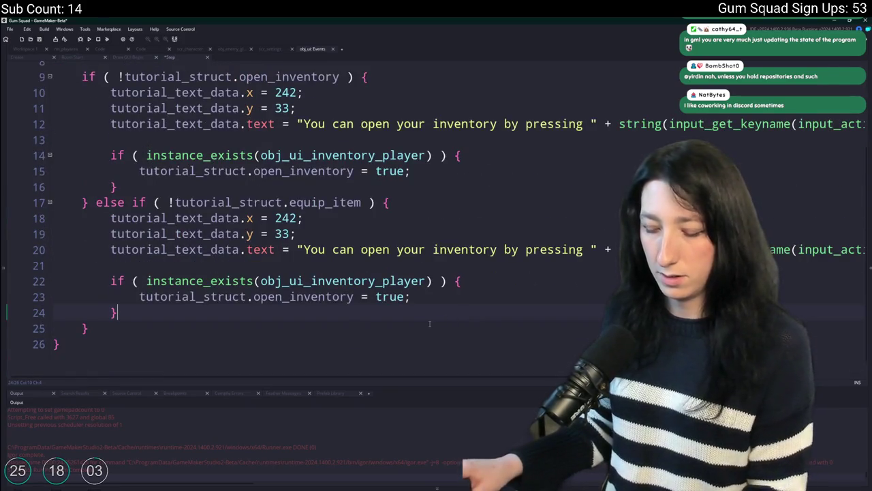
Strip the key-name concatenation and old inventory wording from line 20's hint string
{"action": "scroll", "coordinate": [429, 324], "scroll_direction": "down", "scroll_amount": 3}
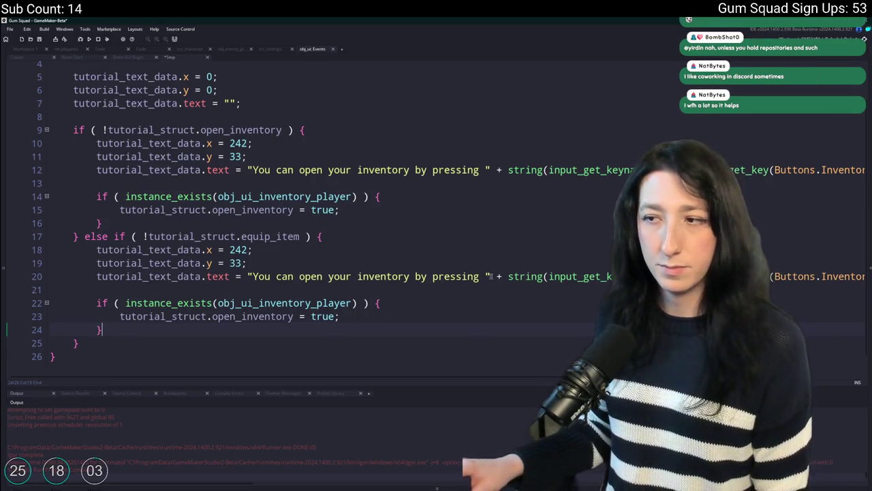
{"action": "left_click", "coordinate": [502, 276]}
{"action": "key", "text": "shift+End"}
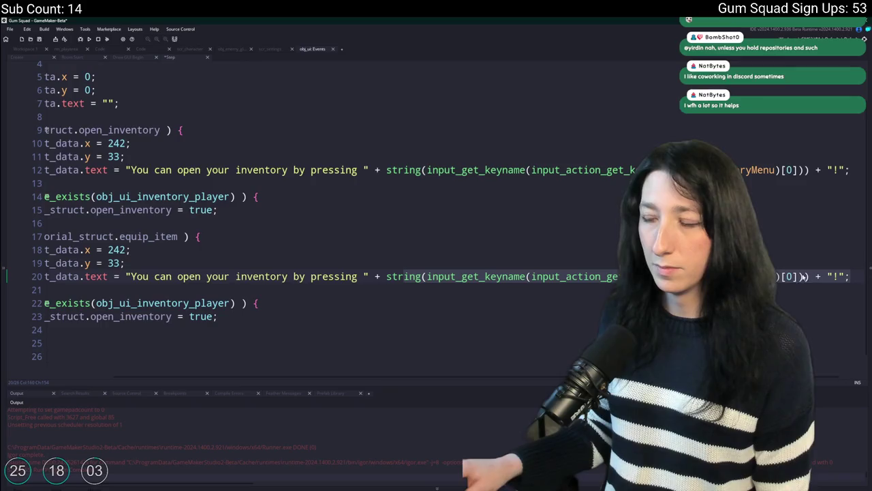
{"action": "left_click", "coordinate": [776, 276]}
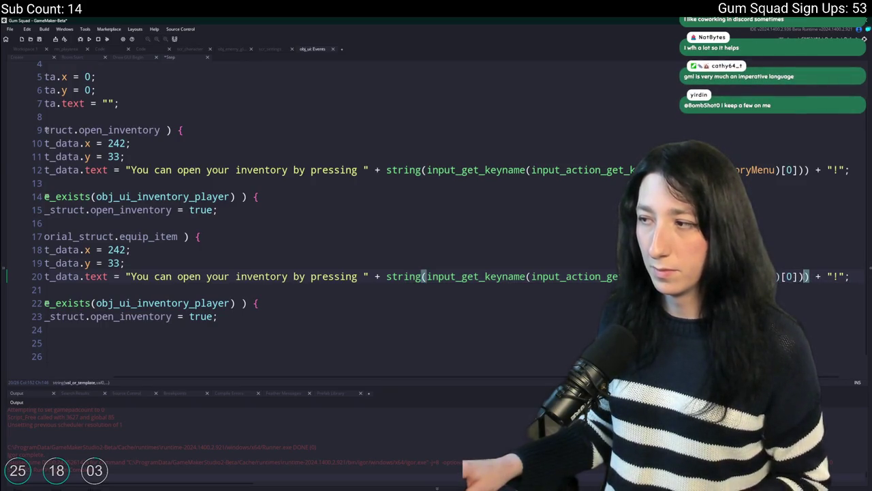
{"action": "left_click", "coordinate": [376, 276], "text": "shift"}
{"action": "key", "text": "BackSpace"}
{"action": "key", "text": "BackSpace"}
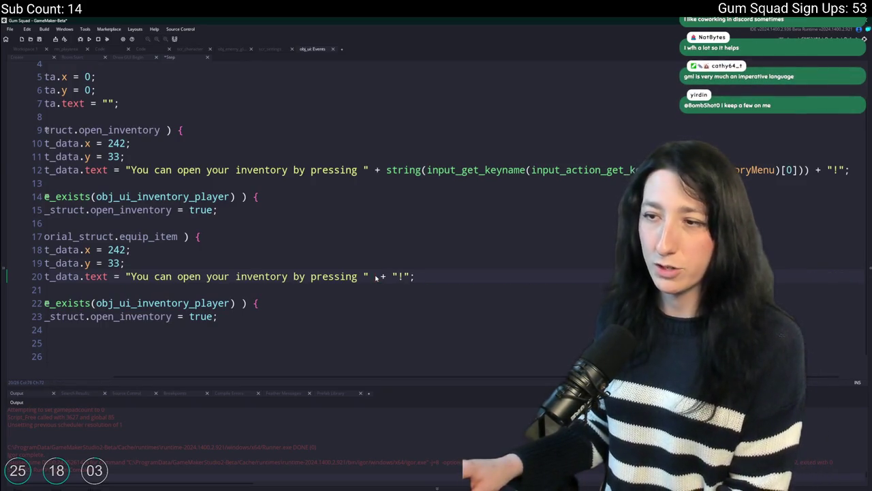
{"action": "key", "text": "BackSpace"}
{"action": "key", "text": "BackSpace"}
{"action": "key", "text": "BackSpace"}
{"action": "scroll", "coordinate": [360, 272], "scroll_direction": "left", "scroll_amount": 3}
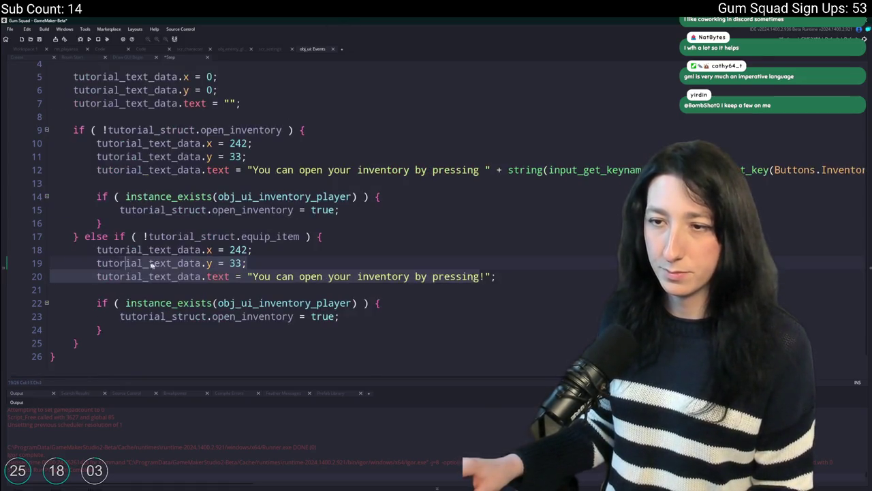
{"action": "left_click_drag", "start_coordinate": [480, 276], "coordinate": [253, 276]}
{"action": "key", "text": "BackSpace"}
Write "Drag items into your hand slots to equip them!" as the new hint text
{"action": "type", "text": "rag items "}
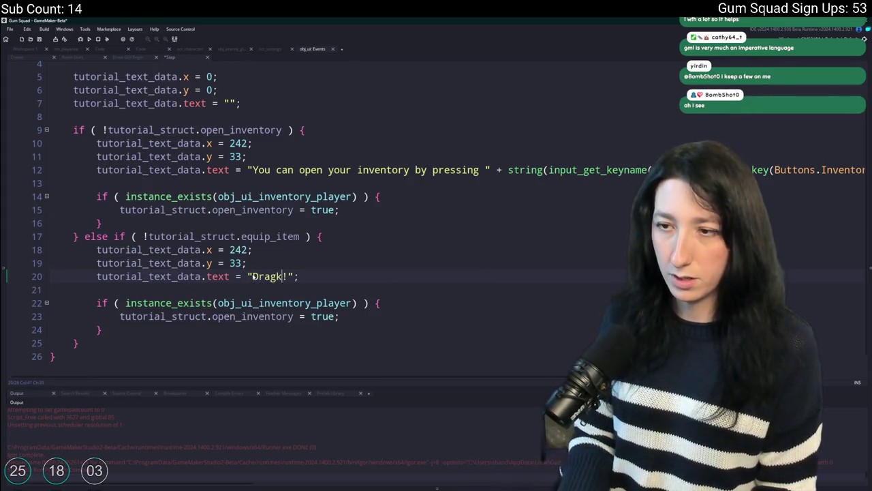
{"action": "type", "text": "onto"}
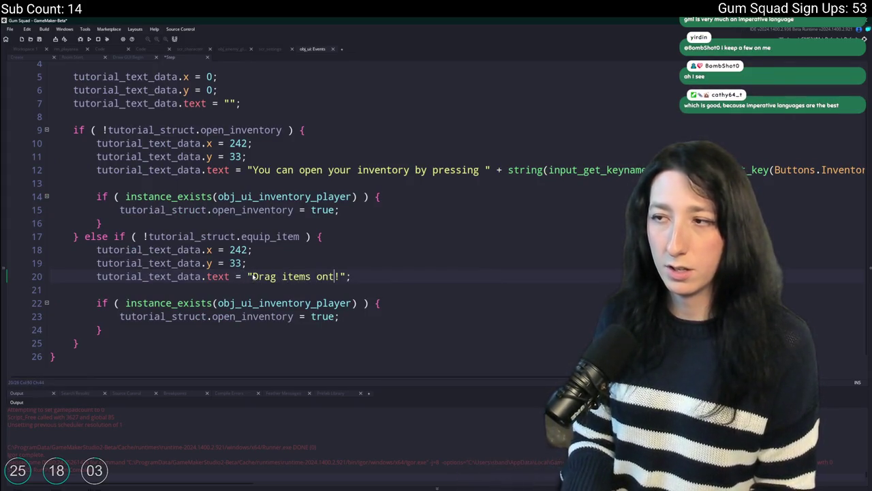
{"action": "type", "text": " the"}
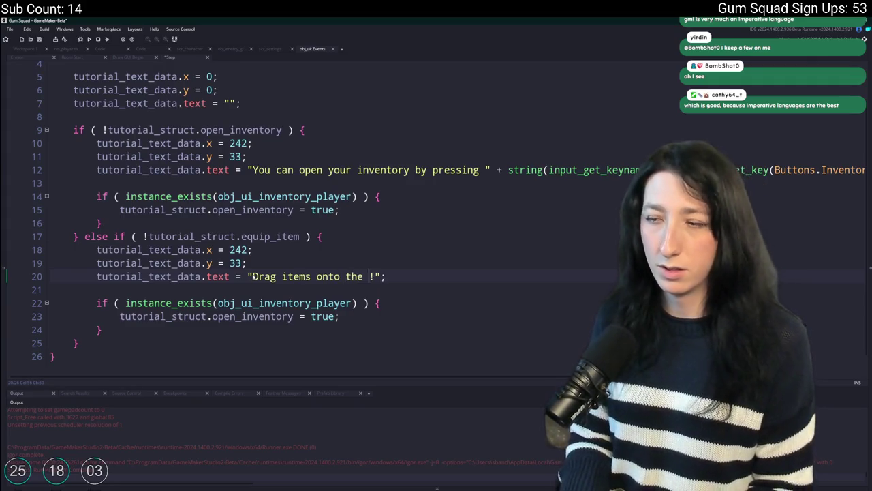
{"action": "key", "text": "BackSpace"}
{"action": "key", "text": "BackSpace"}
{"action": "key", "text": "BackSpace"}
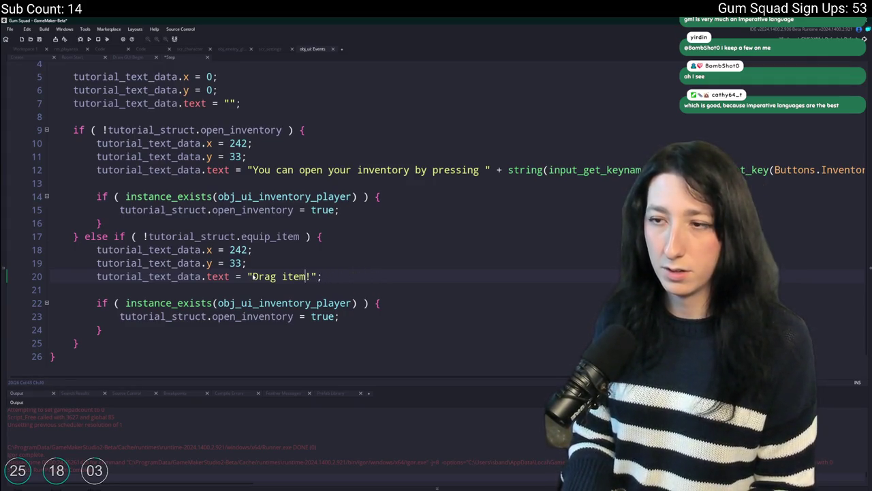
{"action": "type", "text": "ems into yo"}
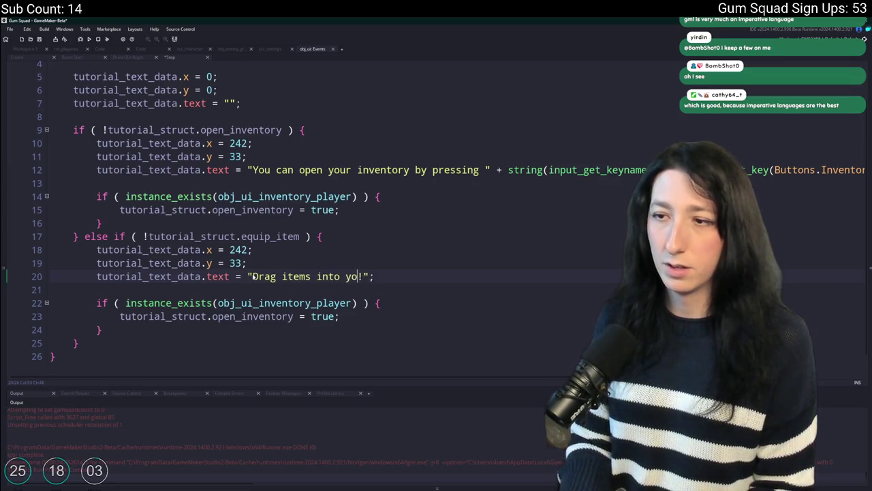
{"action": "key", "text": "BackSpace"}
{"action": "key", "text": "BackSpace"}
{"action": "type", "text": "hand slots to equip th"}
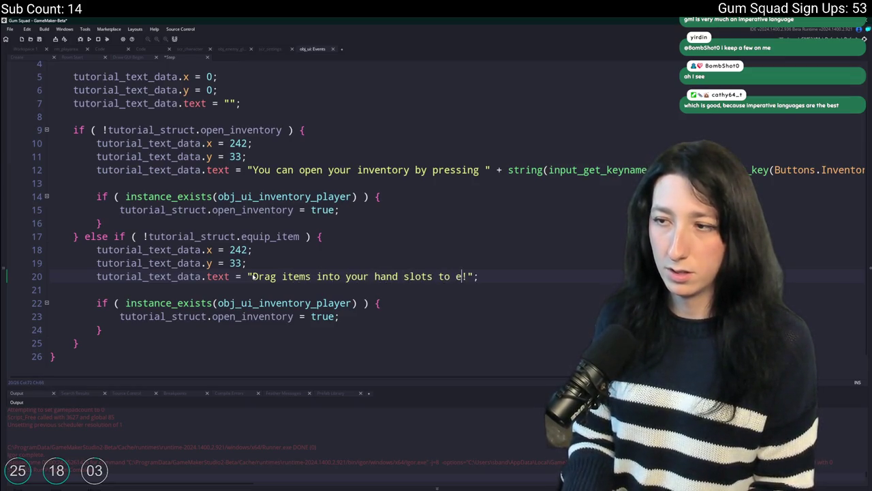
{"action": "type", "text": "em"}
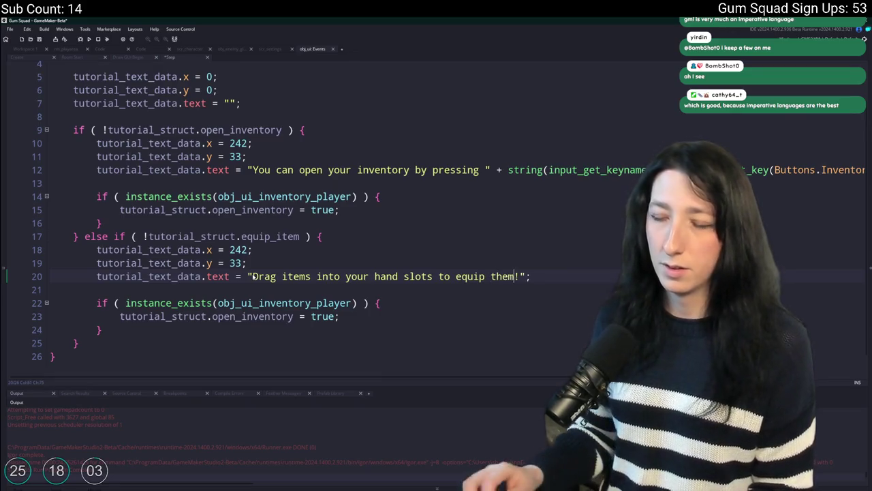
{"action": "key", "text": "Delete"}
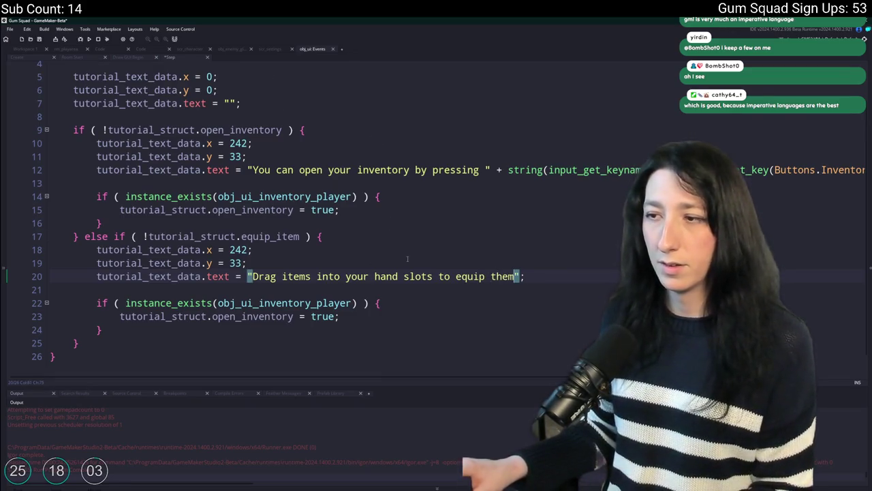
{"action": "type", "text": "!"}
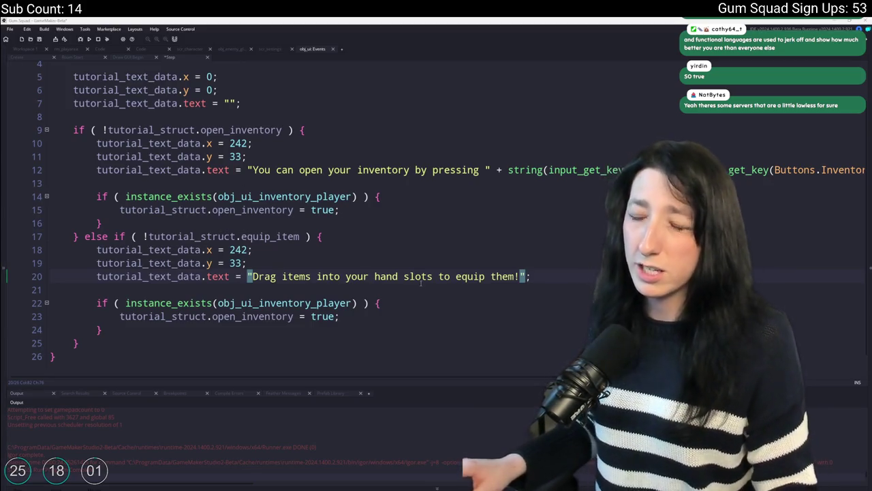
{"action": "left_click", "coordinate": [538, 276]}
{"action": "scroll", "coordinate": [539, 278], "scroll_direction": "down", "scroll_amount": 1}
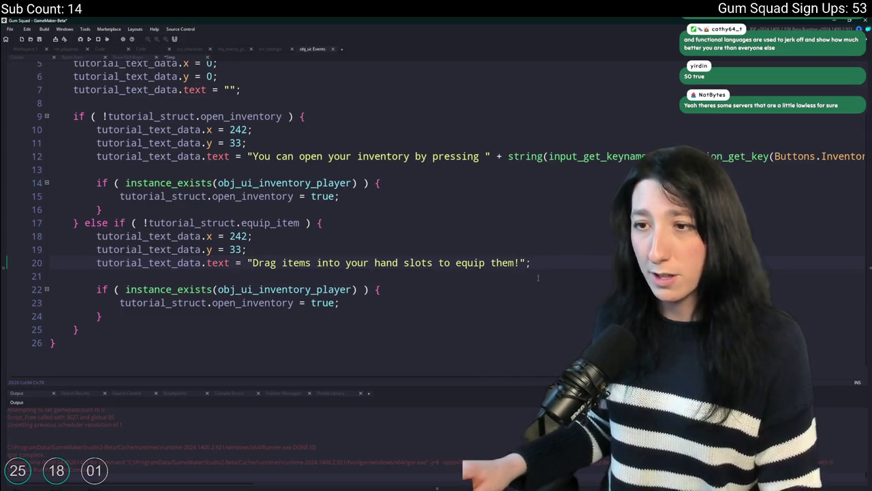
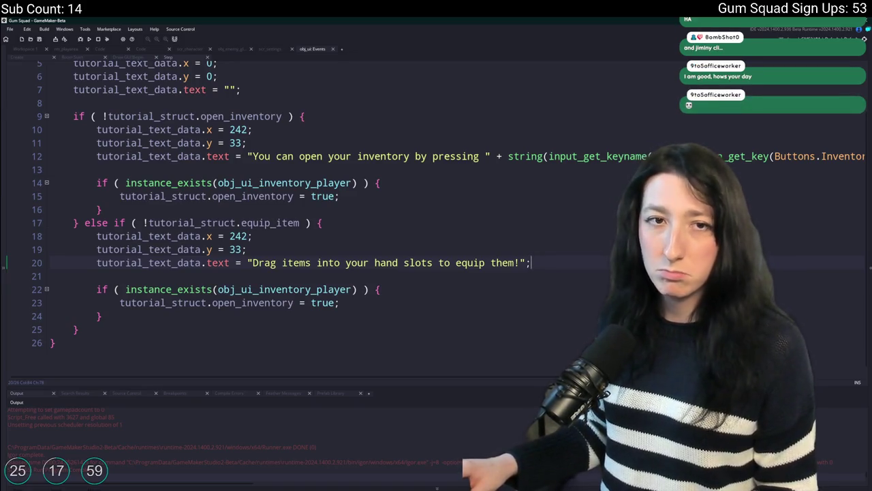
Select the instance_exists check on line 22 of obj_ui's Step code and start an asset search
{"action": "left_click", "coordinate": [449, 280]}
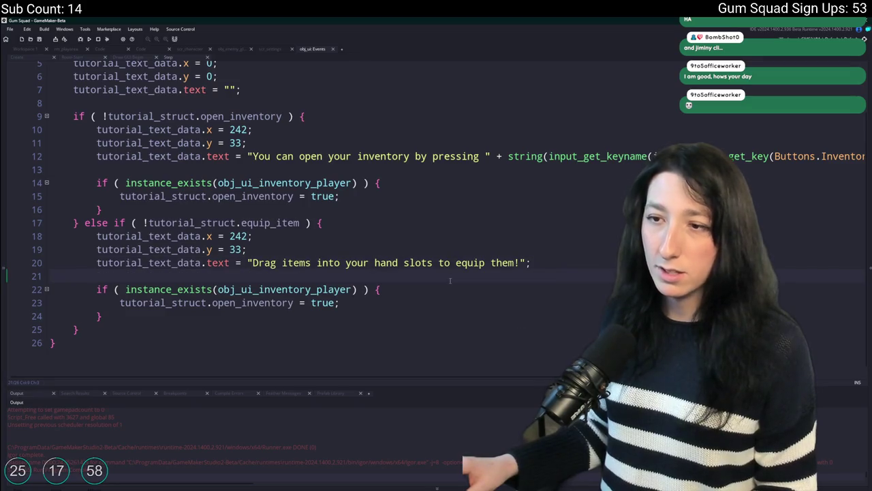
{"action": "scroll", "coordinate": [579, 264], "scroll_direction": "down", "scroll_amount": 1}
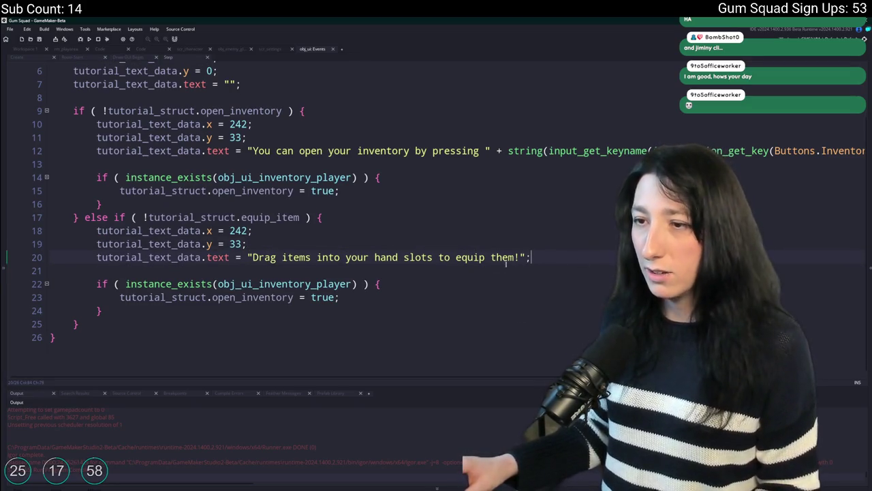
{"action": "scroll", "coordinate": [357, 281], "scroll_direction": "up", "scroll_amount": 1}
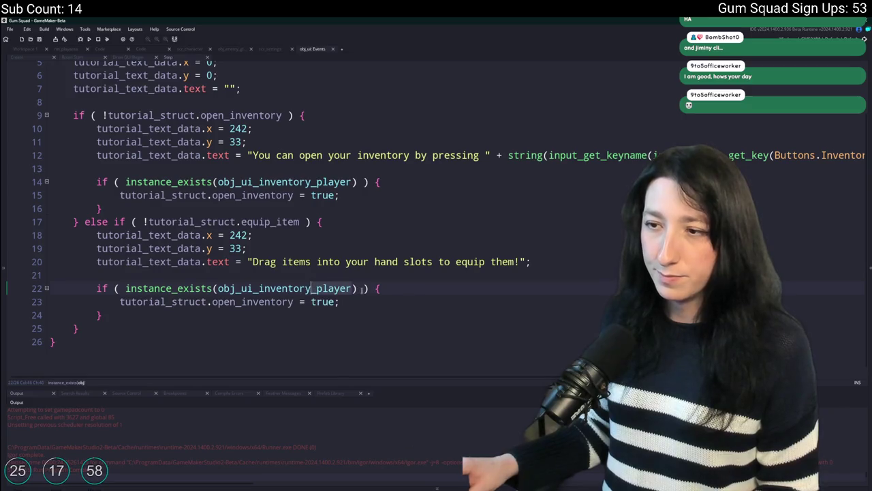
{"action": "left_click_drag", "start_coordinate": [360, 287], "coordinate": [125, 288]}
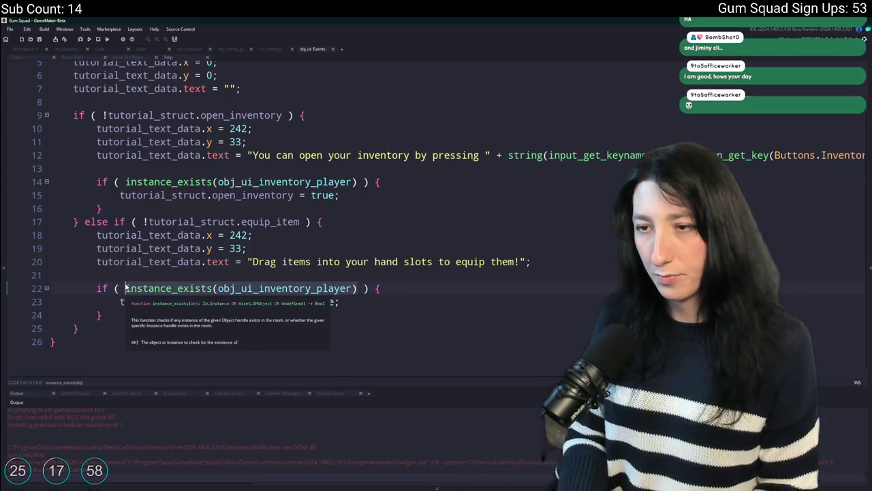
{"action": "key", "text": "ctrl+t"}
Open obj_player from the asset search and show its Create event code
{"action": "type", "text": "obj"}
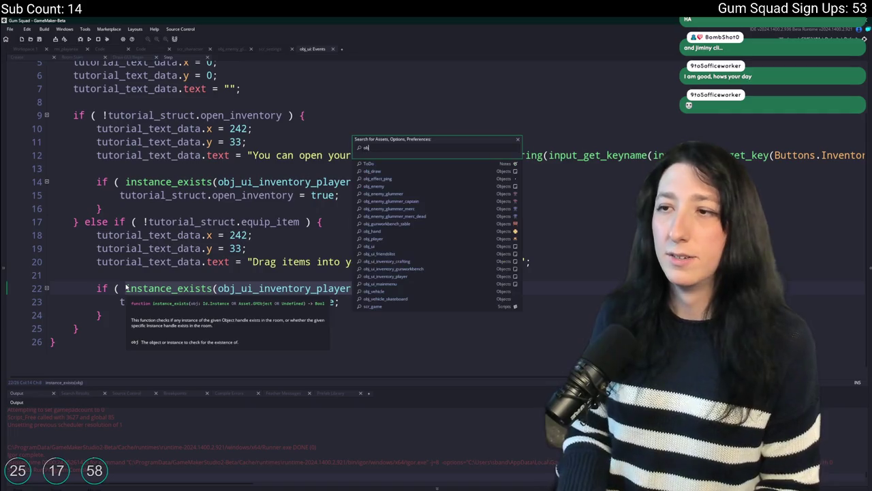
{"action": "type", "text": "_player"}
{"action": "key", "text": "Return"}
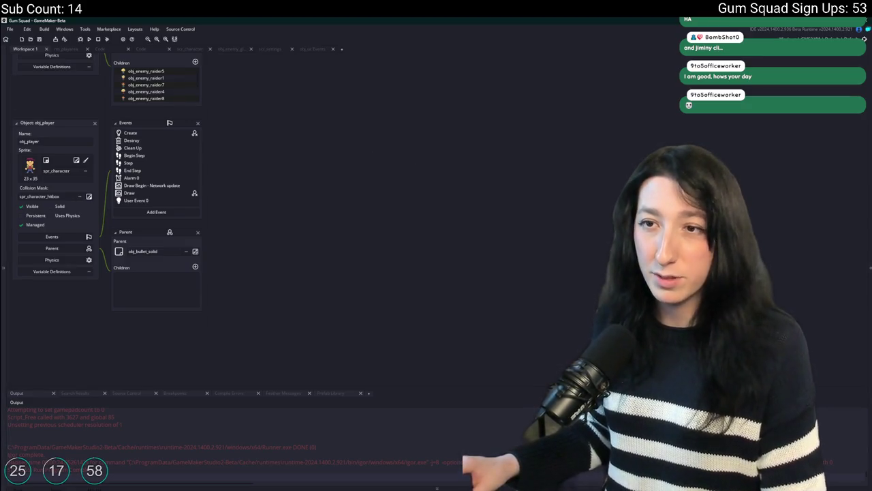
{"action": "double_click", "coordinate": [136, 134]}
{"action": "scroll", "coordinate": [342, 231], "scroll_direction": "down", "scroll_amount": 7}
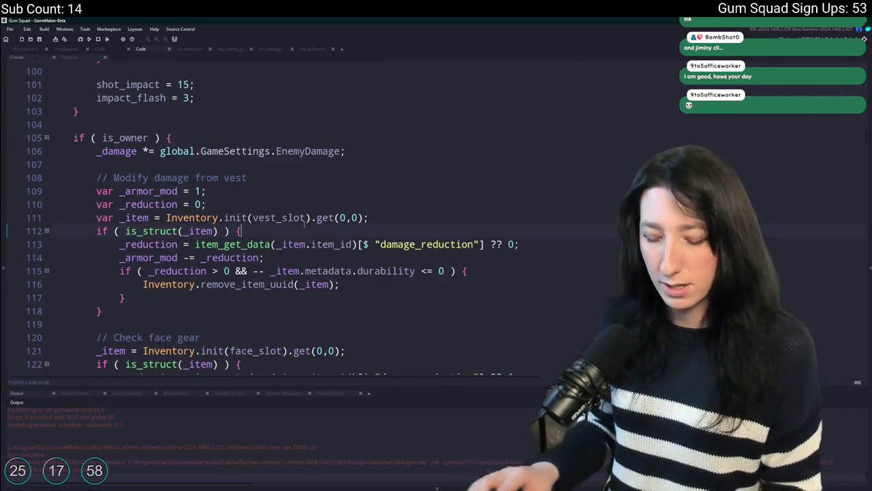
Find the left_hand_instance uses, select hand_left_slot on line 156, and return to obj_ui's Step code
{"action": "key", "text": "Return"}
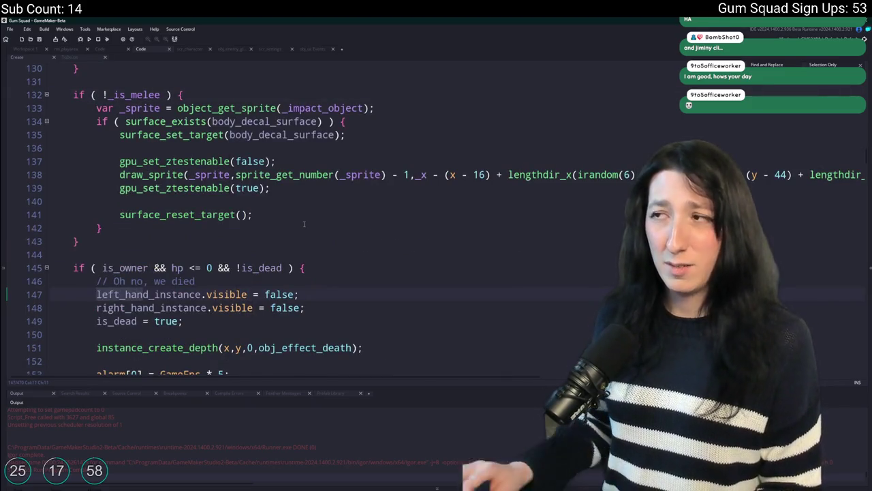
{"action": "scroll", "coordinate": [198, 218], "scroll_direction": "down", "scroll_amount": 5}
{"action": "key", "text": "Return"}
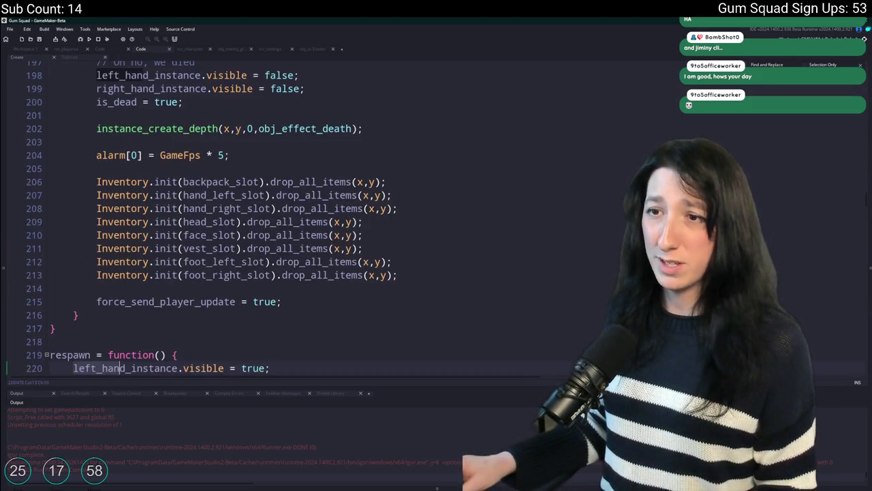
{"action": "key", "text": "Return"}
{"action": "key", "text": "Return"}
{"action": "key", "text": "Return"}
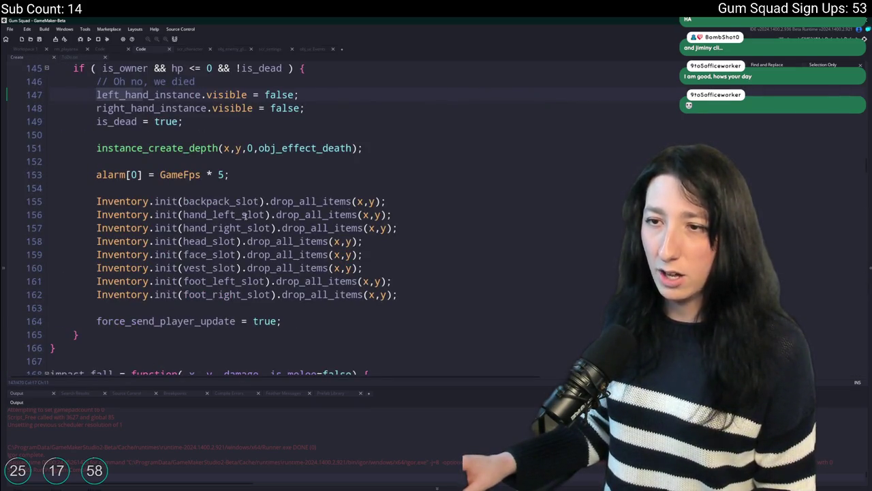
{"action": "left_click", "coordinate": [206, 254]}
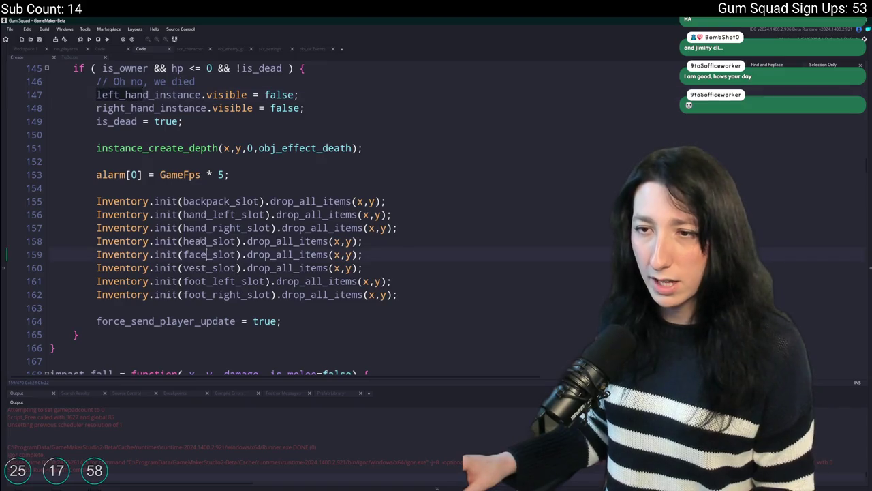
{"action": "double_click", "coordinate": [236, 214]}
{"action": "key", "text": "ctrl+c"}
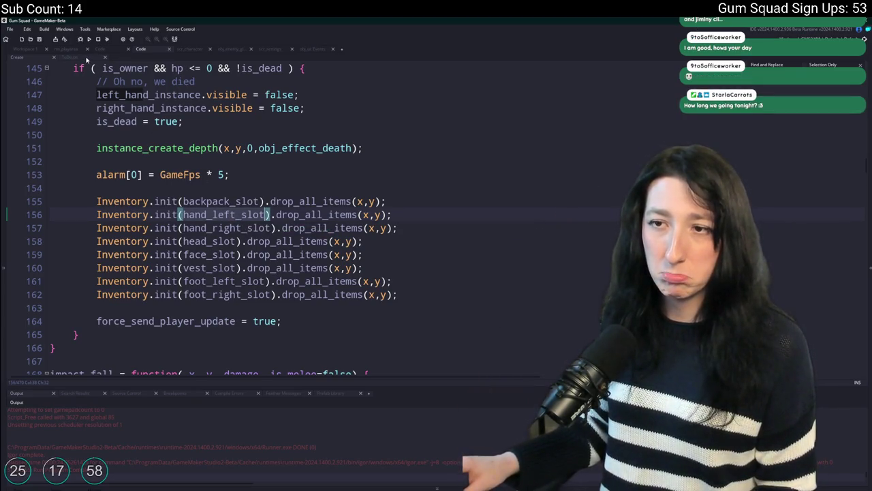
{"action": "left_click", "coordinate": [312, 48]}
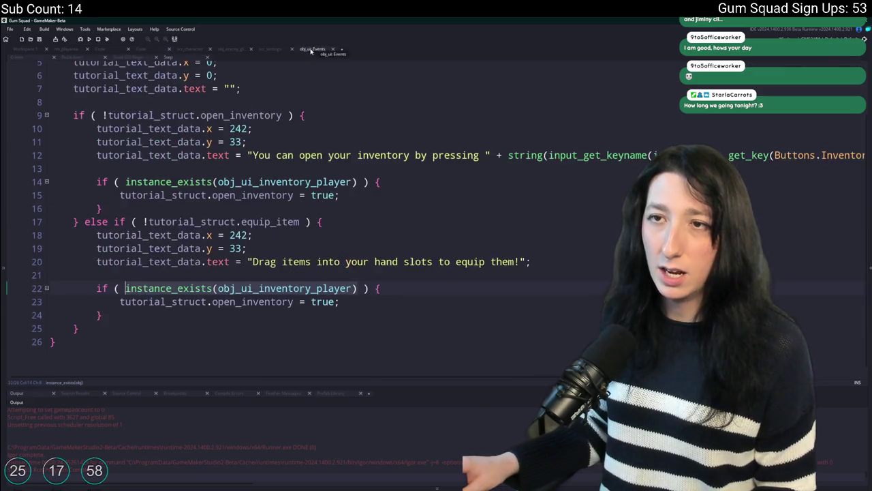
Paste hand_left_slot twice on line 21 and rename the second one hand_right_slot
{"action": "left_click", "coordinate": [210, 271]}
{"action": "key", "text": "ctrl+v"}
{"action": "type", "text": ","}
{"action": "key", "text": "ctrl+v"}
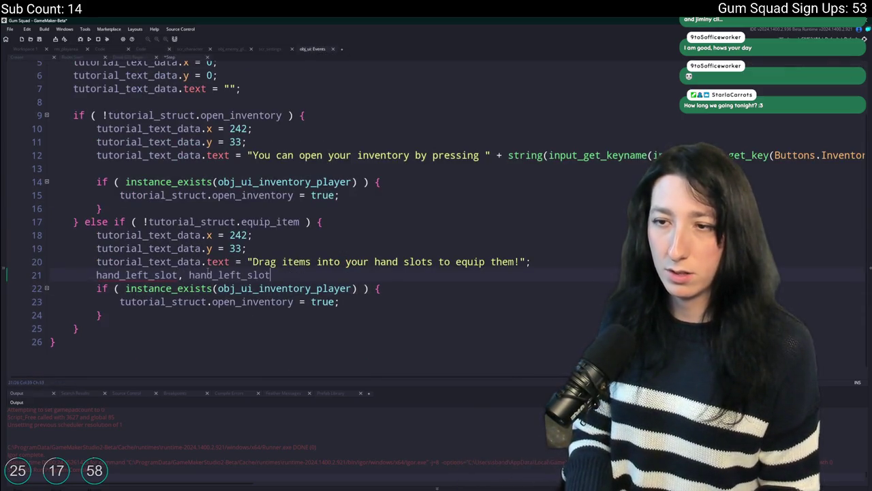
{"action": "key", "text": "Left"}
{"action": "key", "text": "Left"}
{"action": "key", "text": "Left"}
{"action": "key", "text": "BackSpace"}
{"action": "key", "text": "BackSpace"}
{"action": "key", "text": "BackSpace"}
{"action": "type", "text": "right"}
{"action": "key", "text": "BackSpace"}
{"action": "key", "text": "BackSpace"}
{"action": "key", "text": "BackSpace"}
{"action": "type", "text": "ght"}
Put each slot name on its own line and comment both out with //
{"action": "key", "text": "BackSpace"}
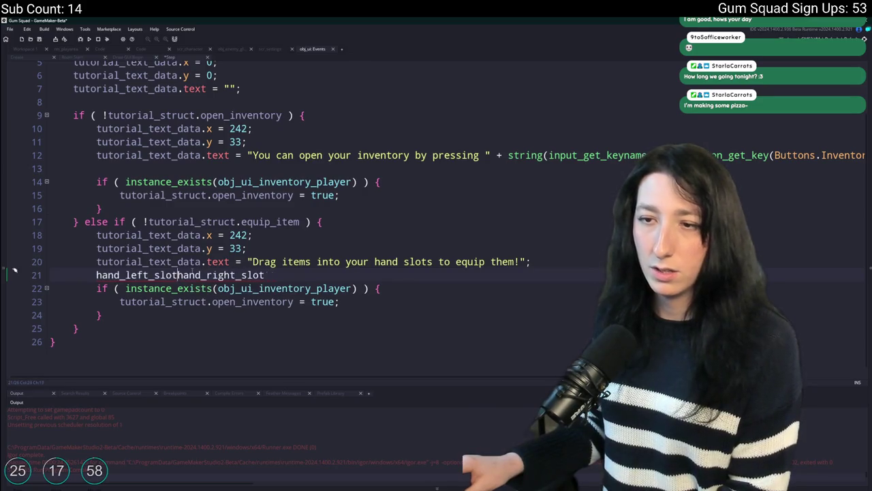
{"action": "key", "text": "BackSpace"}
{"action": "key", "text": "Return"}
{"action": "type", "text": "//"}
{"action": "key", "text": "Up"}
{"action": "key", "text": "Home"}
{"action": "type", "text": "//"}
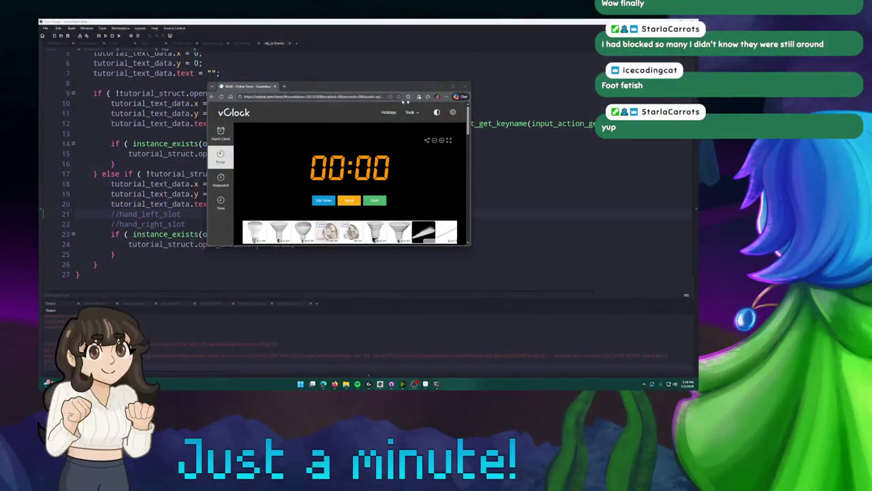
Move the vClock timer window aside to uncover the obj_ui code
{"action": "mouse_move", "coordinate": [381, 89]}
{"action": "left_mouse_down"}
{"action": "mouse_move", "coordinate": [646, 232]}
{"action": "mouse_move", "coordinate": [605, 224]}
{"action": "mouse_move", "coordinate": [613, 246]}
{"action": "left_mouse_up"}
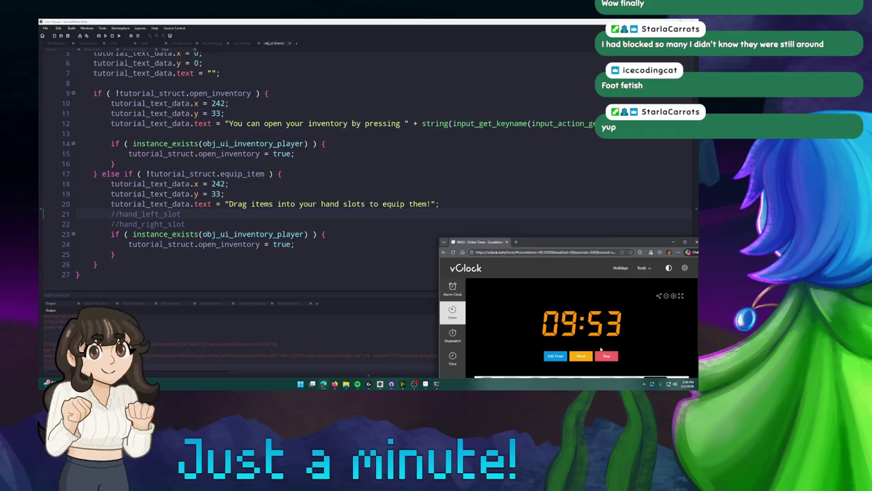
Set the vClock timer to 1 minute 30 seconds, start it, and move the window to the lower right
{"action": "left_click", "coordinate": [553, 353]}
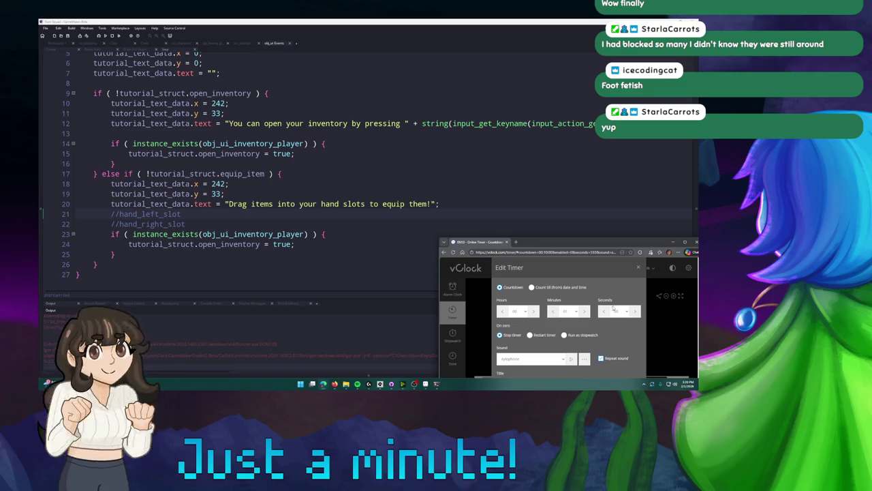
{"action": "left_click", "coordinate": [635, 310]}
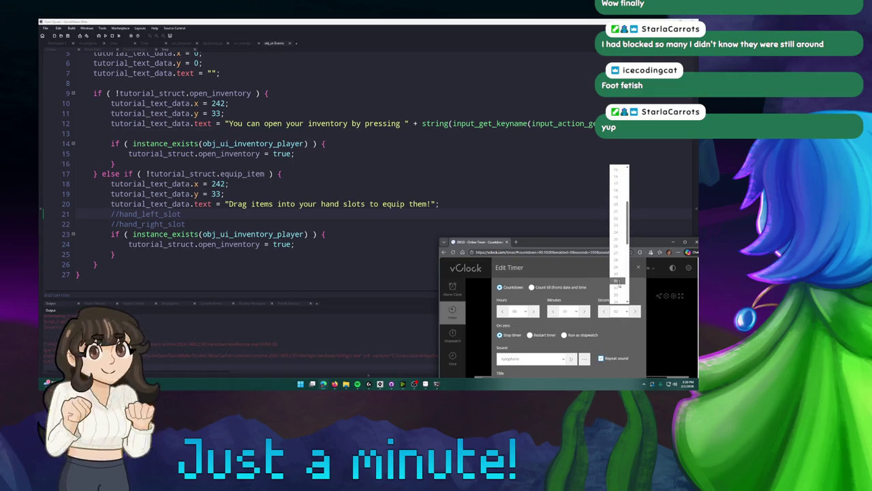
{"action": "left_click", "coordinate": [618, 285]}
{"action": "scroll", "coordinate": [586, 320], "scroll_direction": "down", "scroll_amount": 1}
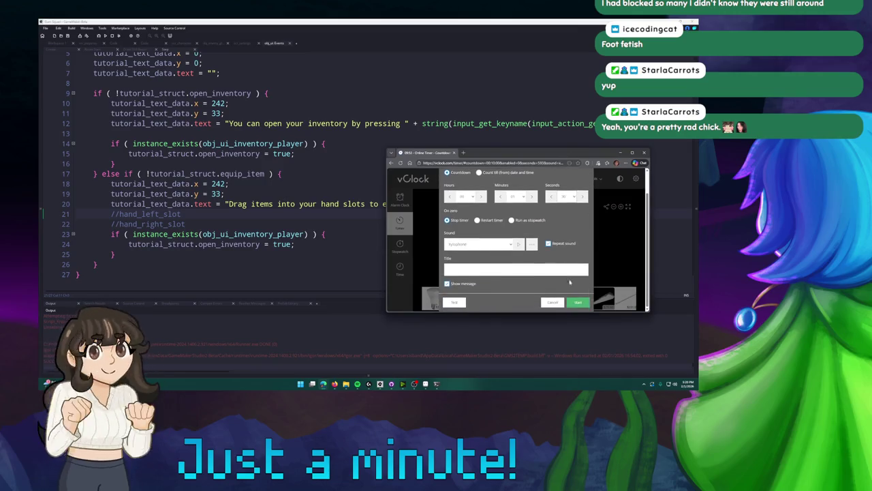
{"action": "left_click", "coordinate": [578, 301]}
{"action": "mouse_move", "coordinate": [568, 153]}
{"action": "left_mouse_down"}
{"action": "mouse_move", "coordinate": [625, 293]}
{"action": "mouse_move", "coordinate": [628, 277]}
{"action": "mouse_move", "coordinate": [615, 275]}
{"action": "left_mouse_up"}
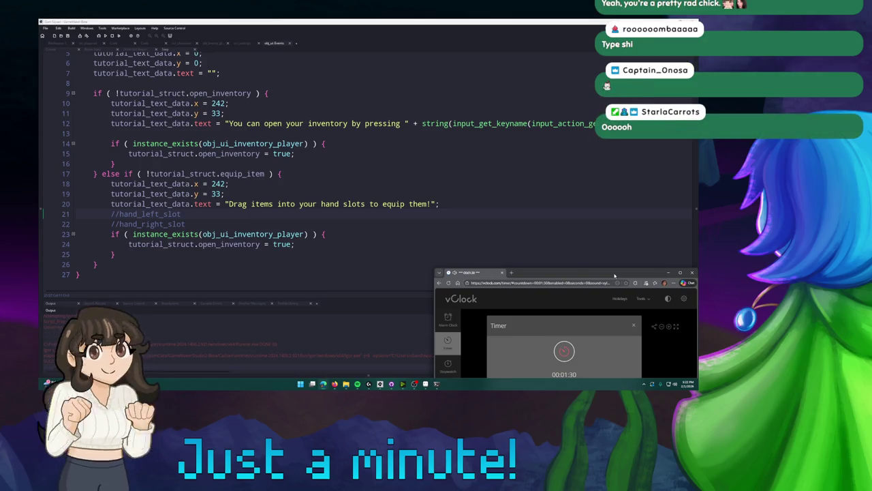
Close the vClock window once the countdown has finished
{"action": "left_click", "coordinate": [502, 273]}
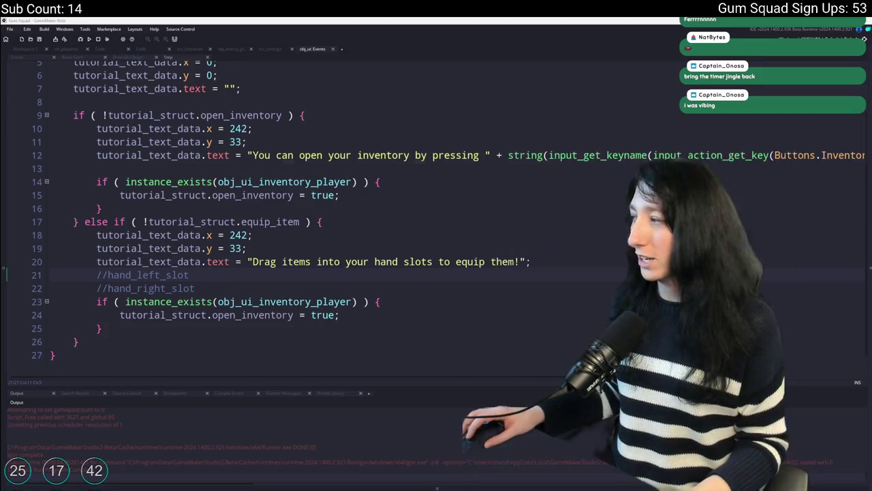
{"action": "key", "text": "alt+Tab"}
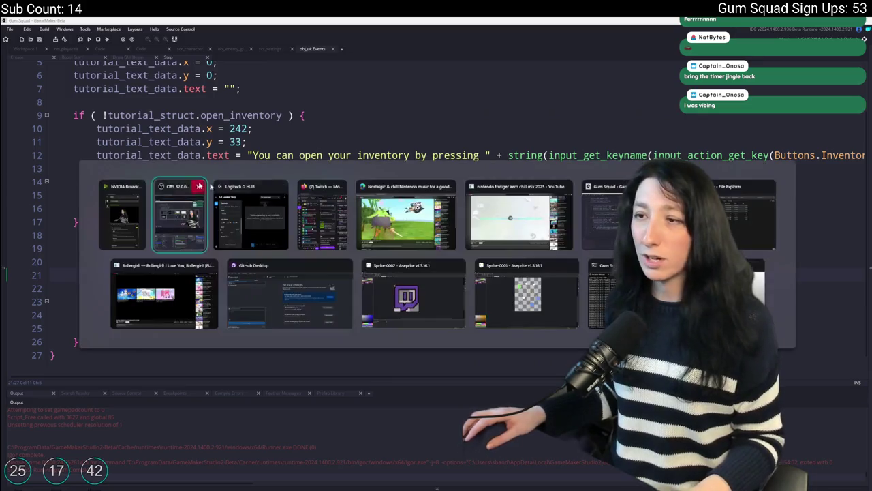
{"action": "left_click", "coordinate": [257, 231]}
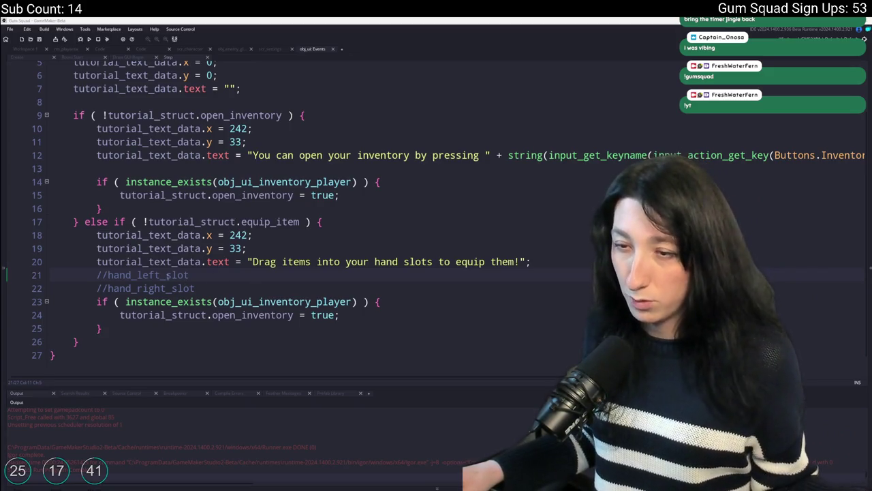
{"action": "double_click", "coordinate": [184, 275]}
{"action": "scroll", "coordinate": [192, 272], "scroll_direction": "down", "scroll_amount": 1}
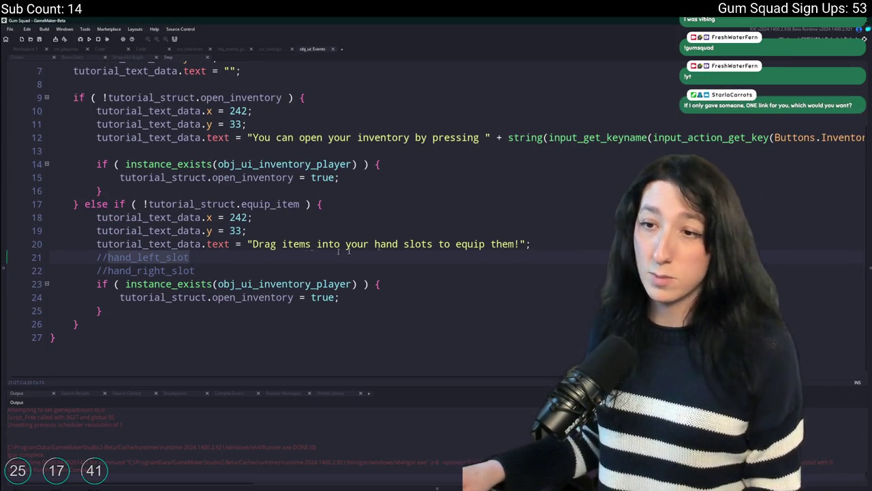
{"action": "scroll", "coordinate": [192, 272], "scroll_direction": "up", "scroll_amount": 1}
{"action": "left_click", "coordinate": [532, 248]}
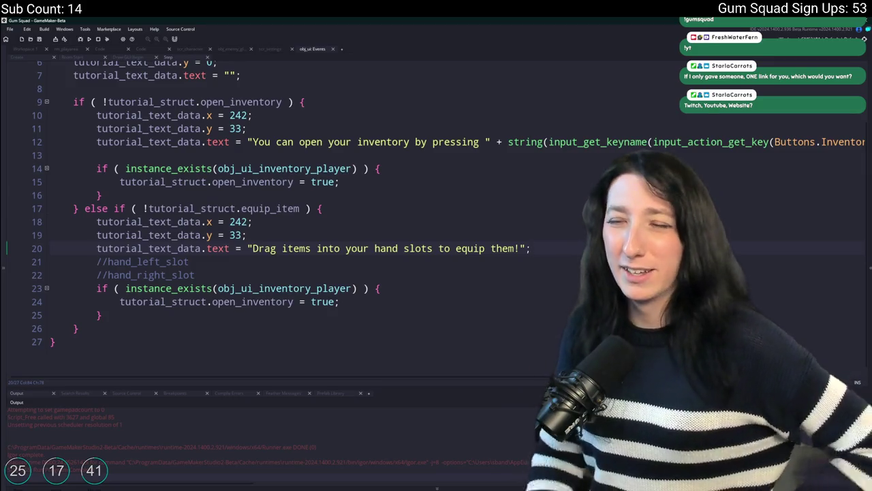
{"action": "left_click", "coordinate": [264, 274]}
{"action": "key", "text": "Return"}
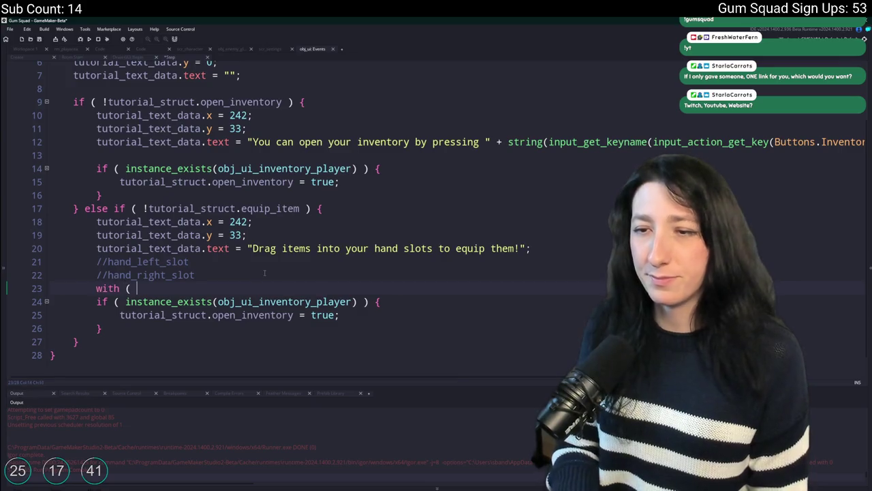
Write a with (global.Player_Instance) block on line 23 using autocomplete
{"action": "type", "text": "hand_left_slot"}
{"action": "key", "text": "ctrl+BackSpace"}
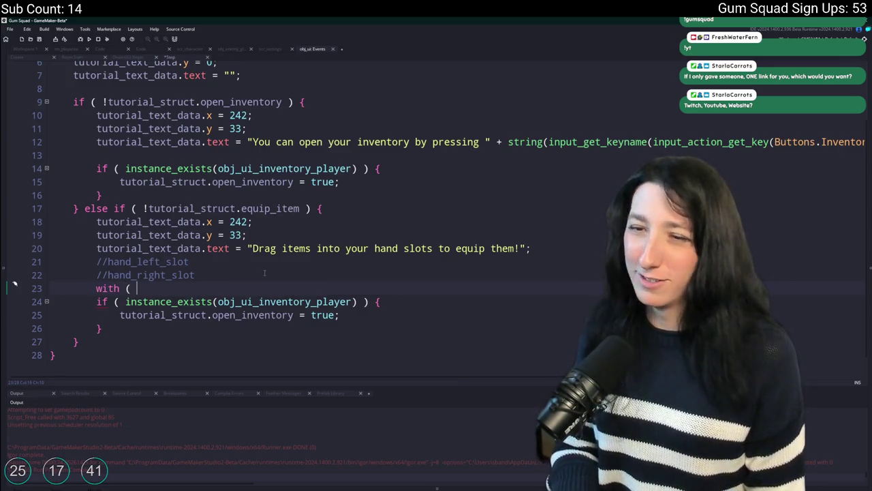
{"action": "type", "text": "obj_"}
{"action": "key", "text": "BackSpace"}
{"action": "key", "text": "ctrl+BackSpace"}
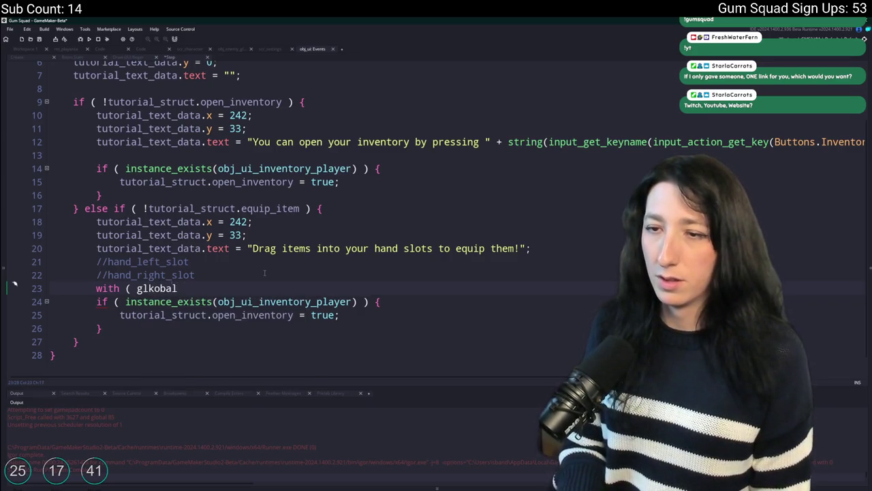
{"action": "type", "text": "obal.P"}
{"action": "key", "text": "Tab"}
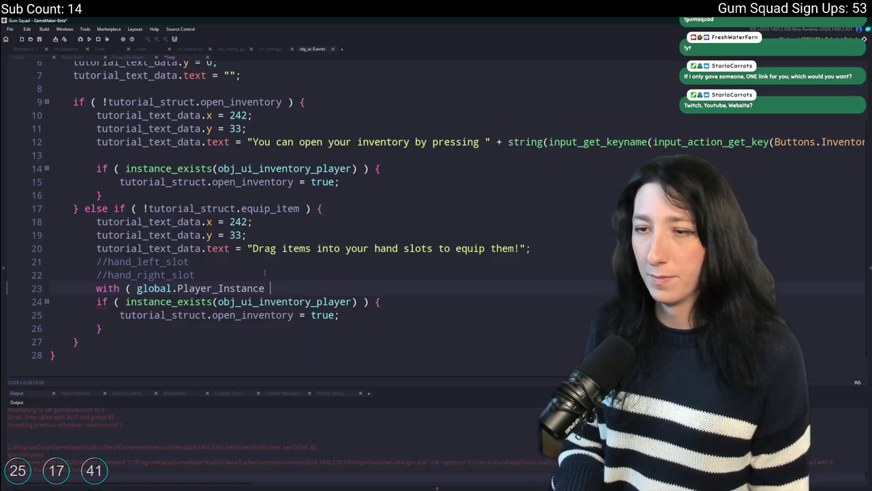
{"action": "key", "text": "Return"}
Type Inventory.init(hand_left_slot) with a member call on line 24
{"action": "type", "text": "hand_left_slot"}
{"action": "key", "text": "ctrl+BackSpace"}
{"action": "type", "text": "Invenot"}
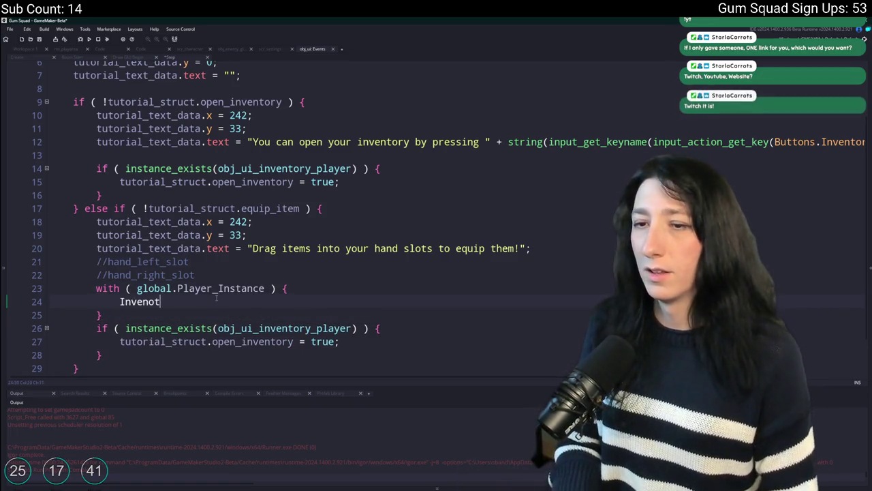
{"action": "type", "text": "ryuoryu"}
{"action": "key", "text": "BackSpace"}
{"action": "type", "text": "."}
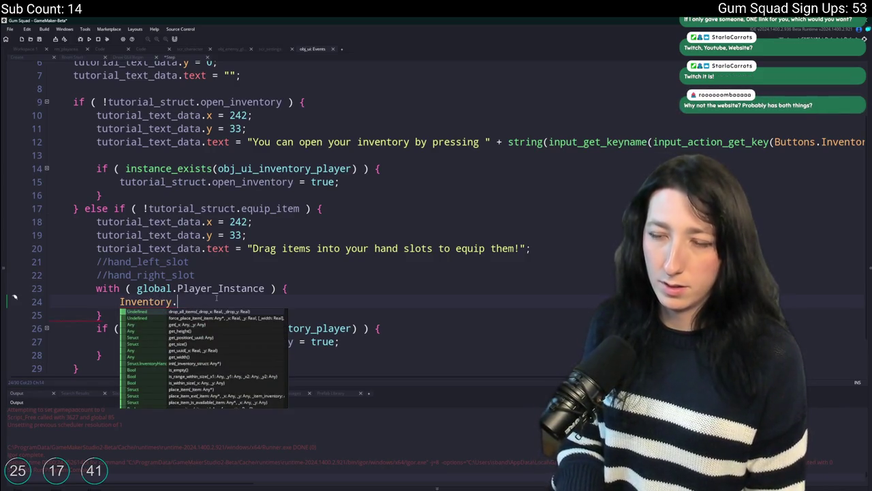
{"action": "type", "text": "init(hand_left_slot).get"}
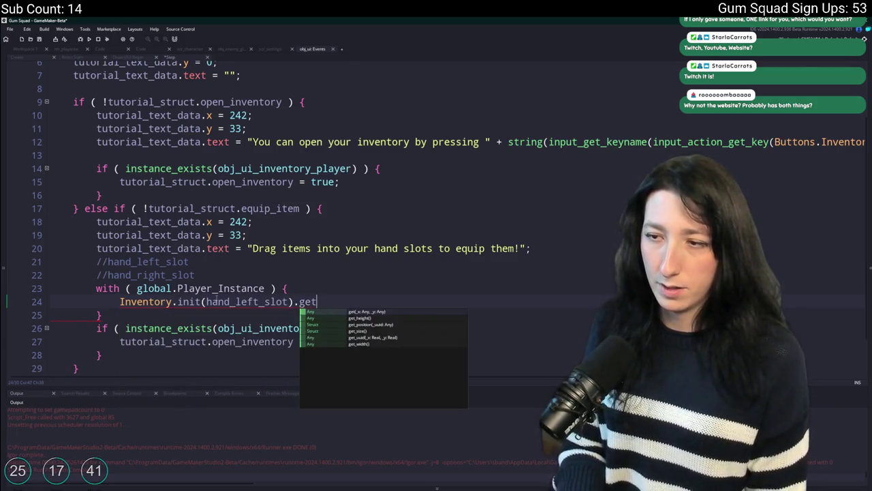
{"action": "double_click", "coordinate": [367, 336]}
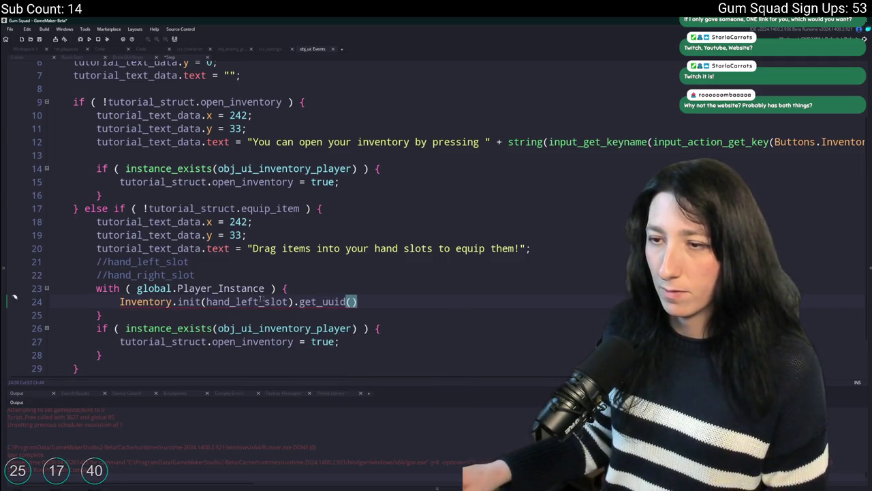
Look up is_empty in the Inventory script and use it in place of get_uuid
{"action": "key", "text": "F12"}
{"action": "scroll", "coordinate": [156, 162], "scroll_direction": "down", "scroll_amount": 4}
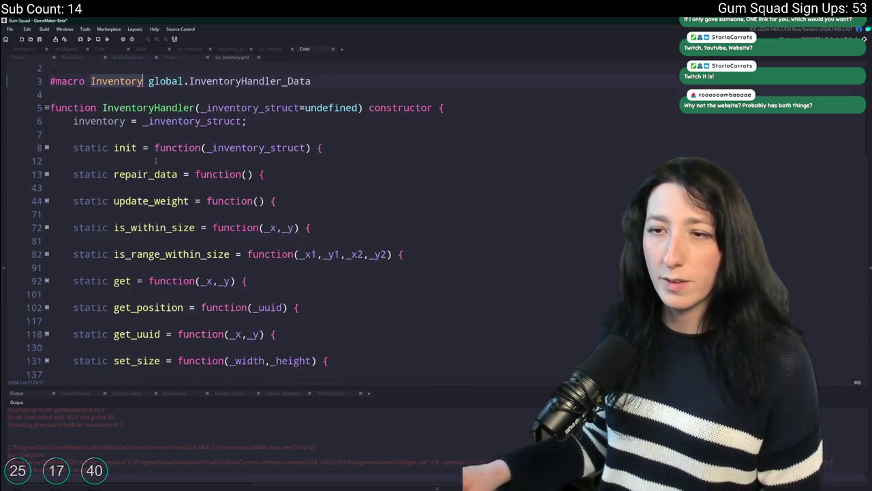
{"action": "scroll", "coordinate": [156, 161], "scroll_direction": "down", "scroll_amount": 2}
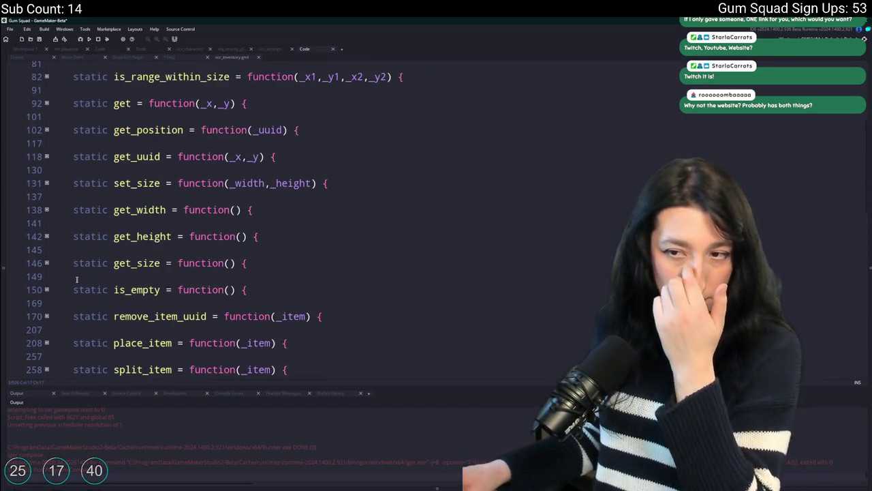
{"action": "left_click", "coordinate": [46, 289]}
{"action": "double_click", "coordinate": [136, 289]}
{"action": "key", "text": "ctrl+c"}
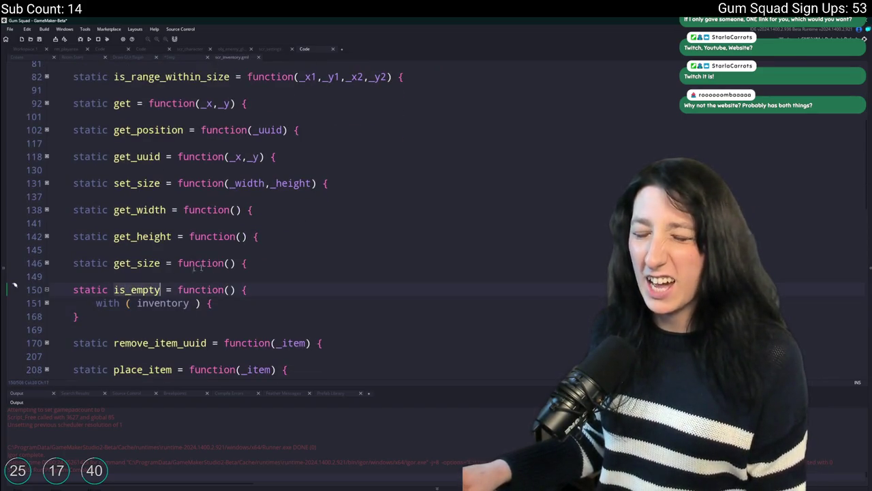
{"action": "middle_click", "coordinate": [229, 59]}
{"action": "double_click", "coordinate": [318, 301]}
{"action": "key", "text": "ctrl+v"}
Wrap the call in if ( !... ) { } to test that the left hand slot isn't empty
{"action": "left_click", "coordinate": [390, 301]}
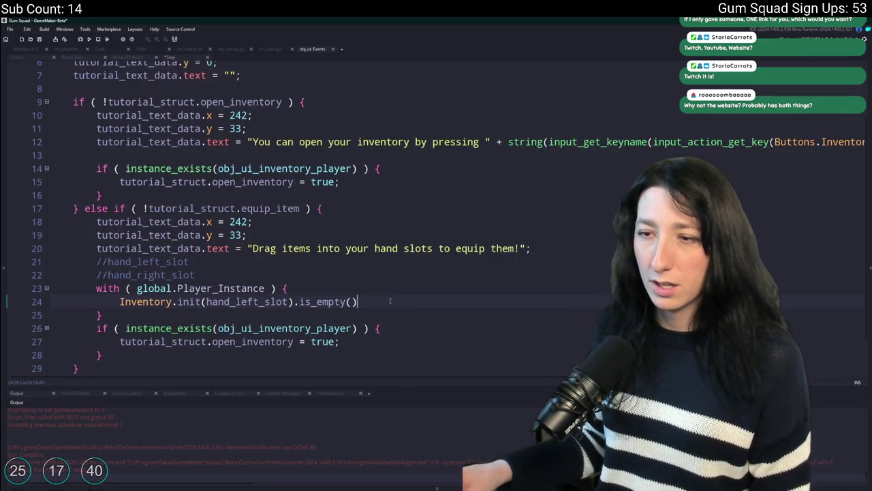
{"action": "type", "text": "if ( "}
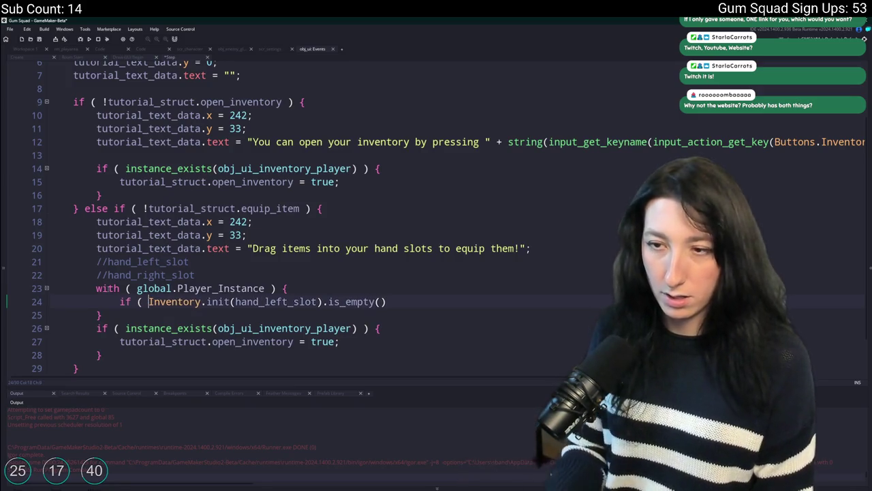
{"action": "type", "text": "!"}
{"action": "left_click", "coordinate": [444, 302]}
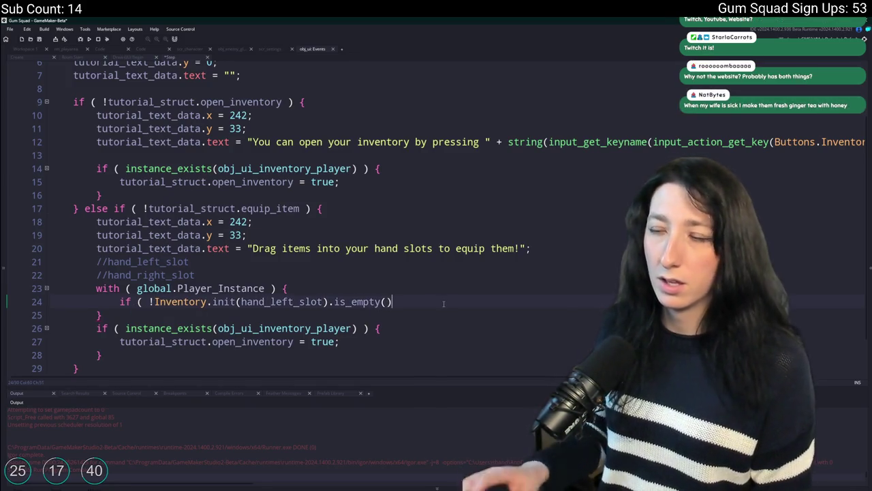
{"action": "type", "text": ") {"}
{"action": "key", "text": "Return"}
{"action": "type", "text": "}"}
{"action": "scroll", "coordinate": [456, 205], "scroll_direction": "down", "scroll_amount": 1}
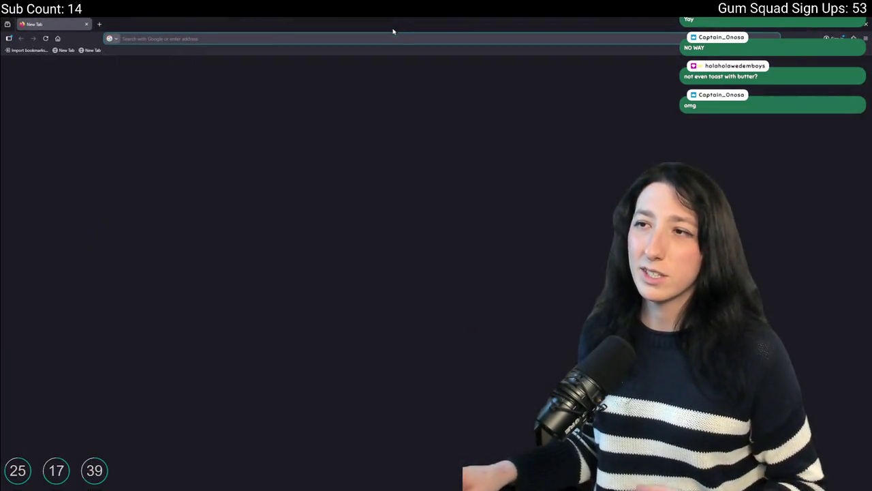
Open the 'Can 4 DEVS make STARDEW Valley in 3 WEEKS?!' video from LazyTeaStudios' YouTube videos page
{"action": "left_click", "coordinate": [387, 36]}
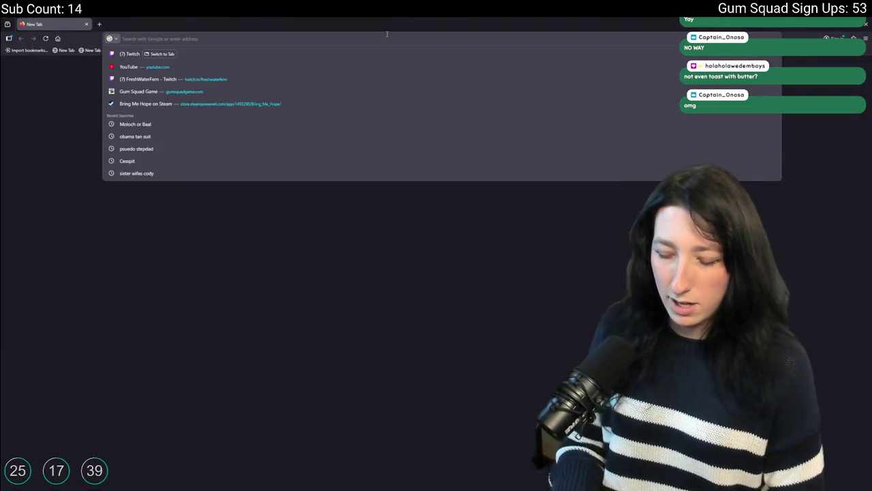
{"action": "type", "text": "lazyteastudios.itch.io/"}
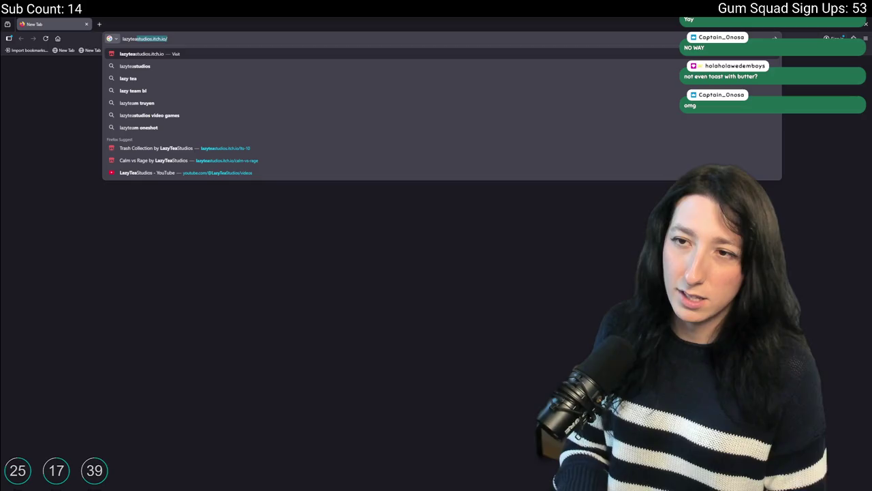
{"action": "left_click", "coordinate": [351, 172]}
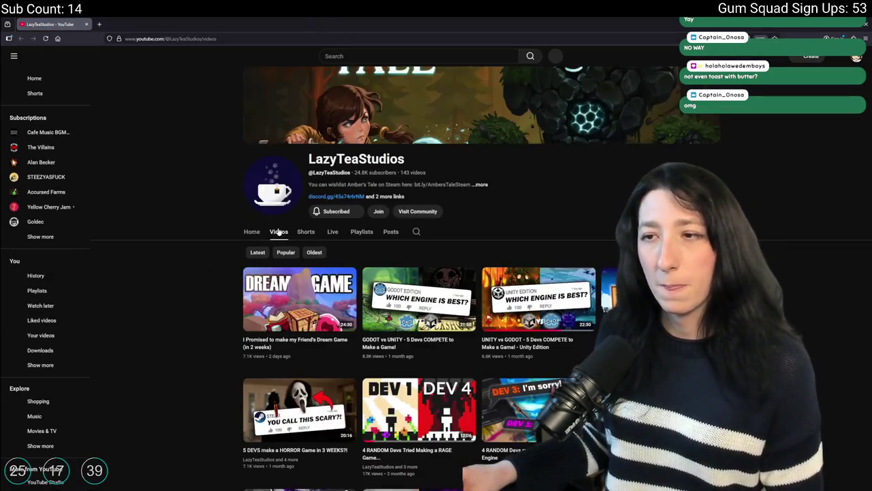
{"action": "scroll", "coordinate": [346, 281], "scroll_direction": "down", "scroll_amount": 2}
{"action": "scroll", "coordinate": [345, 281], "scroll_direction": "down", "scroll_amount": 2}
{"action": "scroll", "coordinate": [442, 253], "scroll_direction": "down", "scroll_amount": 3}
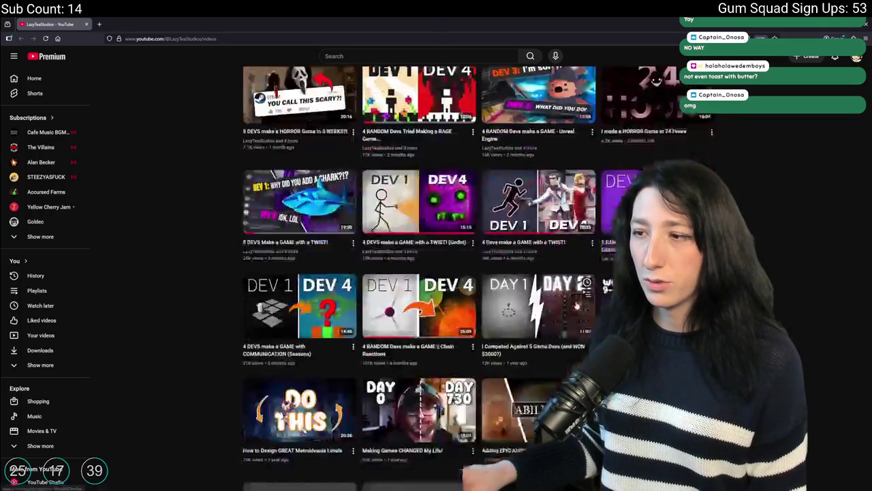
{"action": "scroll", "coordinate": [441, 252], "scroll_direction": "up", "scroll_amount": 5}
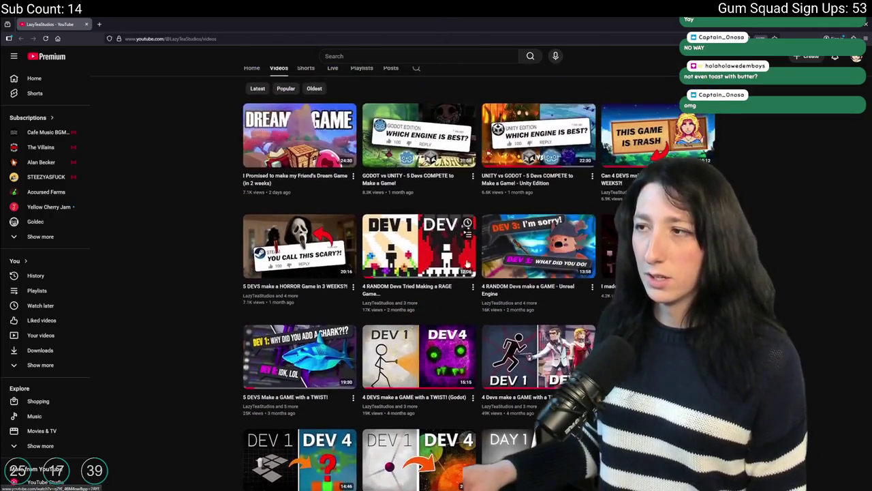
{"action": "left_click", "coordinate": [675, 114]}
Copy the video's URL from its right-click menu, then close the browser tab
{"action": "left_click", "coordinate": [49, 447]}
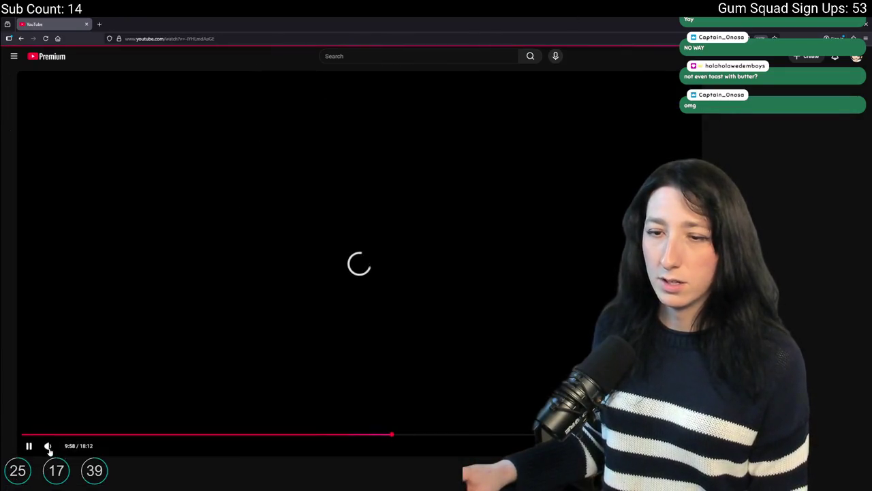
{"action": "left_click", "coordinate": [37, 434]}
{"action": "right_click", "coordinate": [213, 134]}
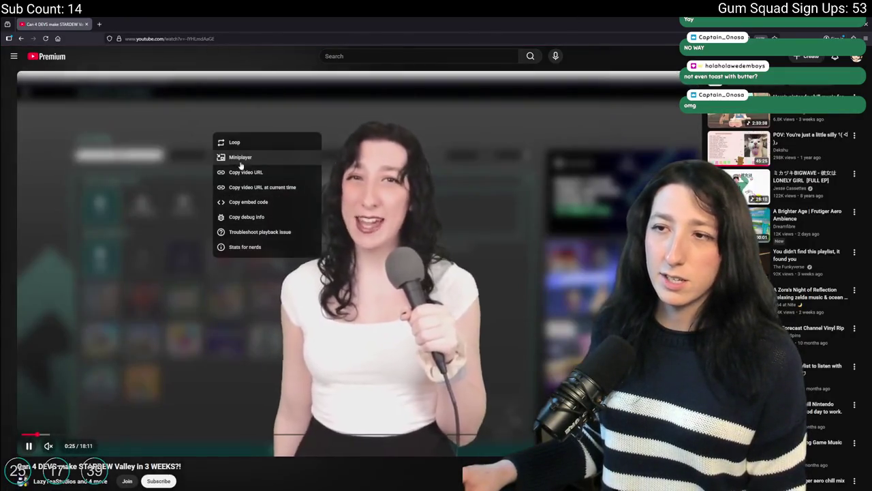
{"action": "left_click", "coordinate": [247, 173]}
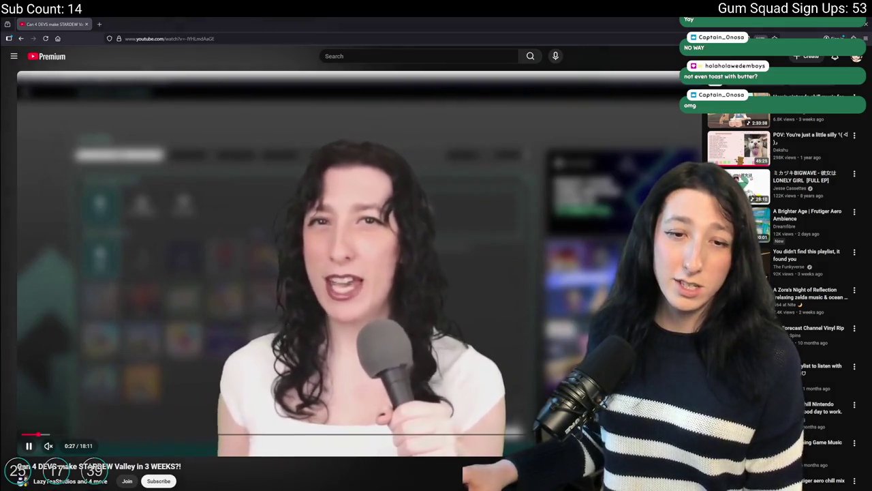
{"action": "left_click", "coordinate": [48, 445]}
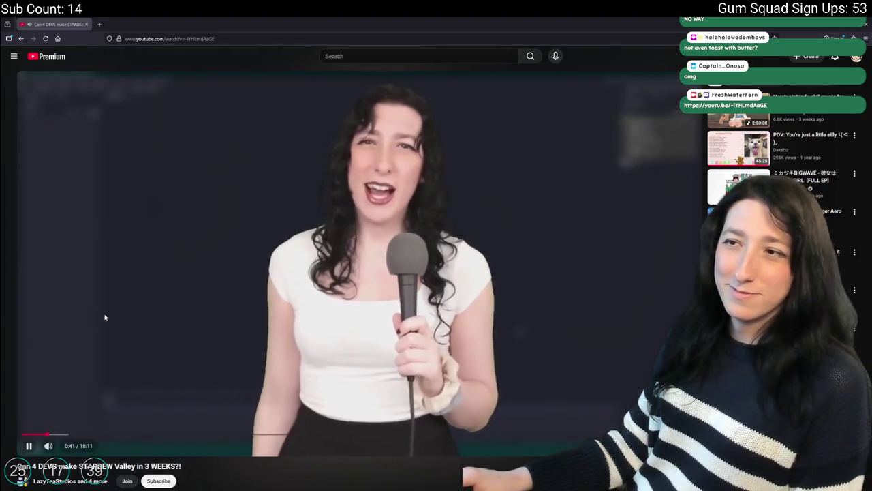
{"action": "left_click", "coordinate": [97, 316]}
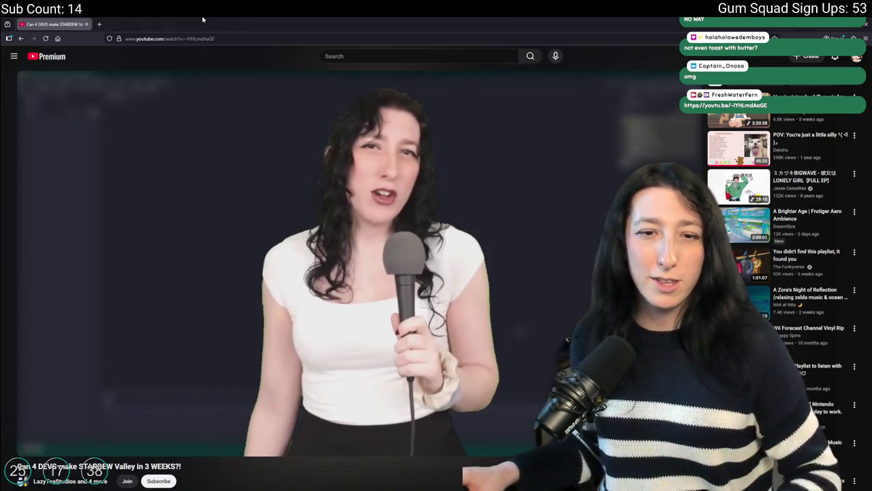
{"action": "left_click", "coordinate": [87, 24]}
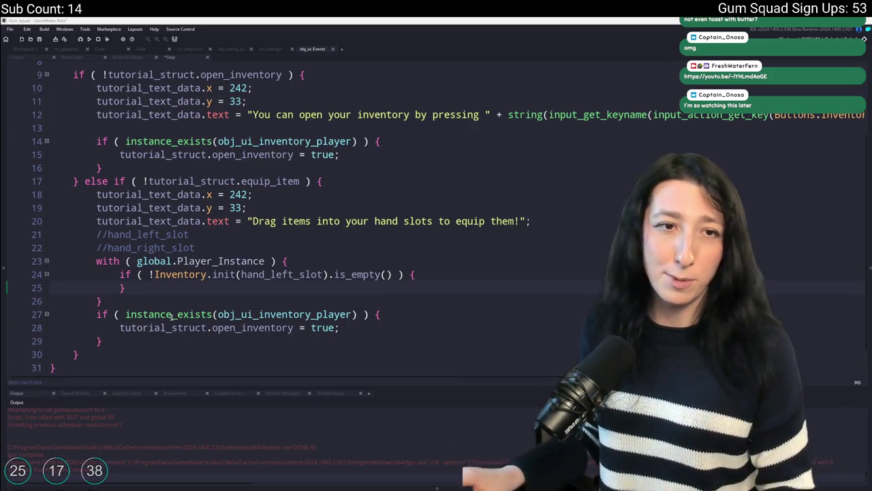
Change the completion line to set equip_item and copy it into the left-slot if block
{"action": "left_click", "coordinate": [446, 275]}
{"action": "key", "text": "ctrl+v"}
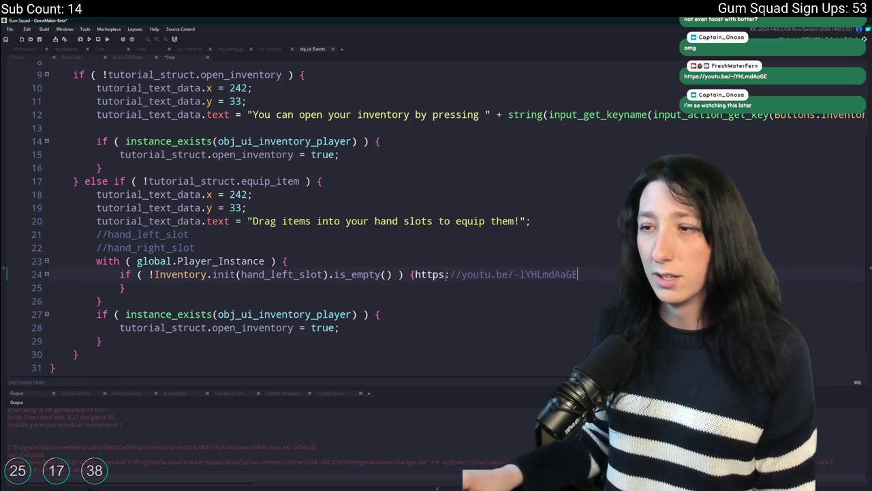
{"action": "key", "text": "ctrl+z"}
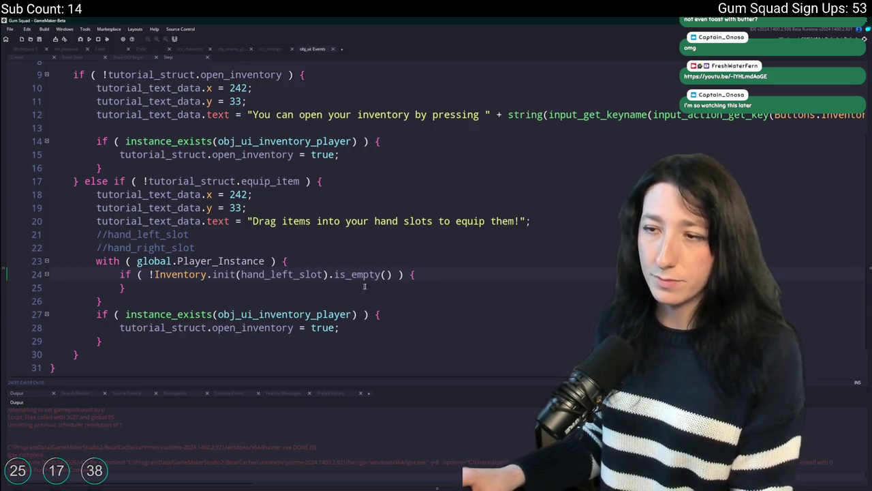
{"action": "left_click", "coordinate": [153, 274]}
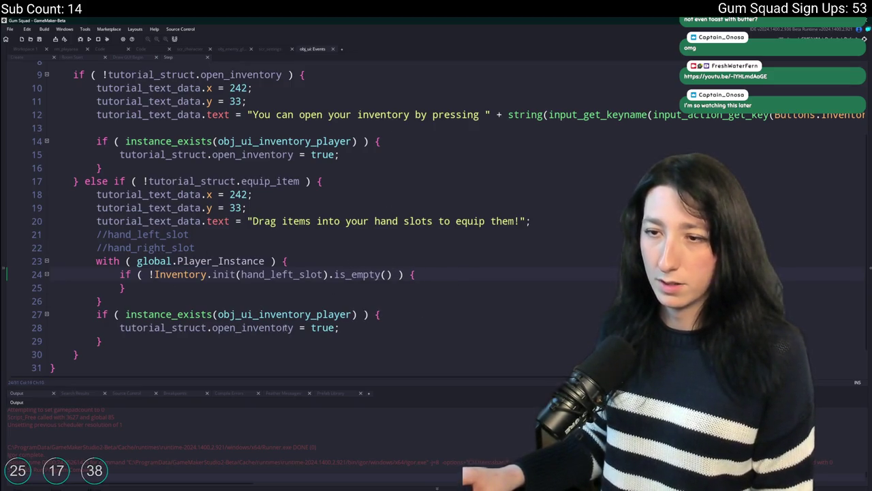
{"action": "double_click", "coordinate": [275, 327]}
{"action": "type", "text": "equip_item"}
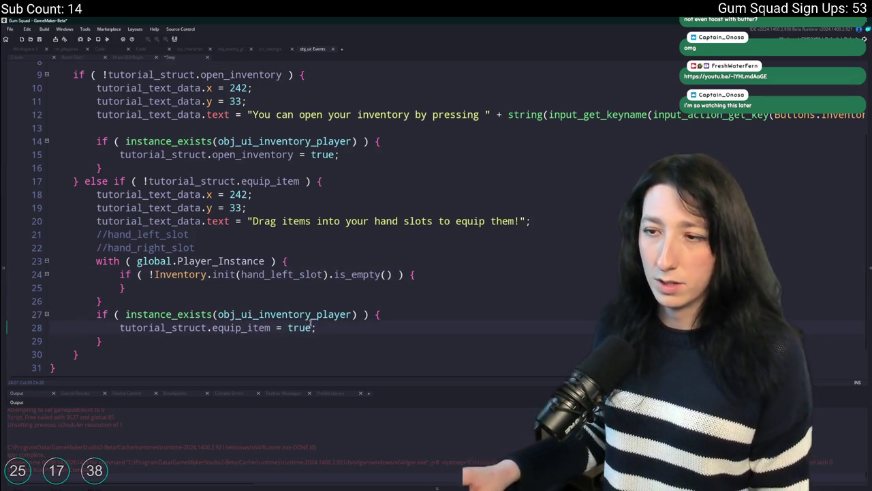
{"action": "left_click", "coordinate": [120, 327]}
{"action": "key", "text": "ctrl+c"}
{"action": "left_click", "coordinate": [451, 274]}
{"action": "key", "text": "Return"}
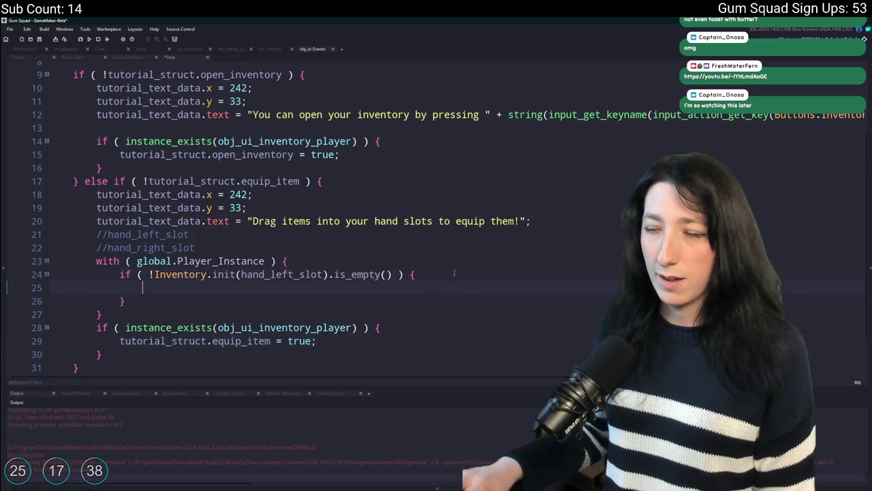
{"action": "key", "text": "ctrl+v"}
Duplicate the if block and change the copy to check hand_right_slot
{"action": "left_click_drag", "start_coordinate": [120, 274], "coordinate": [126, 300]}
{"action": "key", "text": "ctrl+c"}
{"action": "key", "text": "Return"}
{"action": "key", "text": "ctrl+v"}
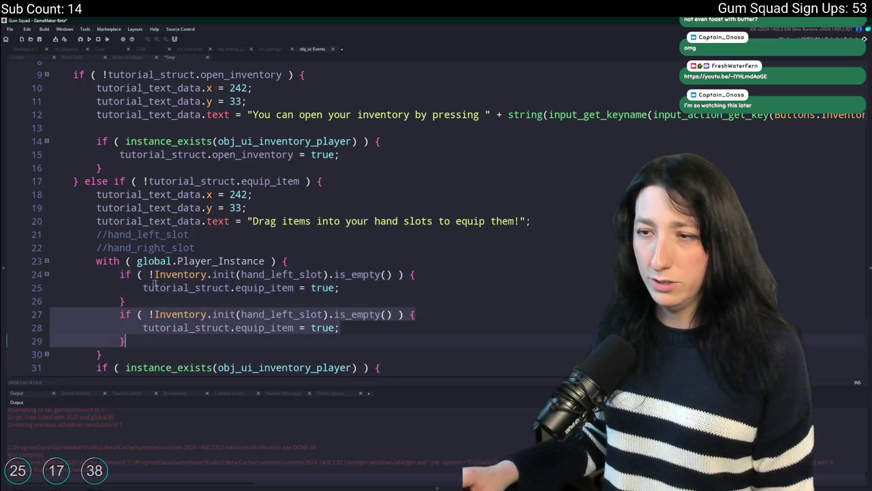
{"action": "left_click", "coordinate": [126, 301]}
{"action": "key", "text": "Return"}
{"action": "left_click_drag", "start_coordinate": [294, 327], "coordinate": [271, 328]}
{"action": "type", "text": "right"}
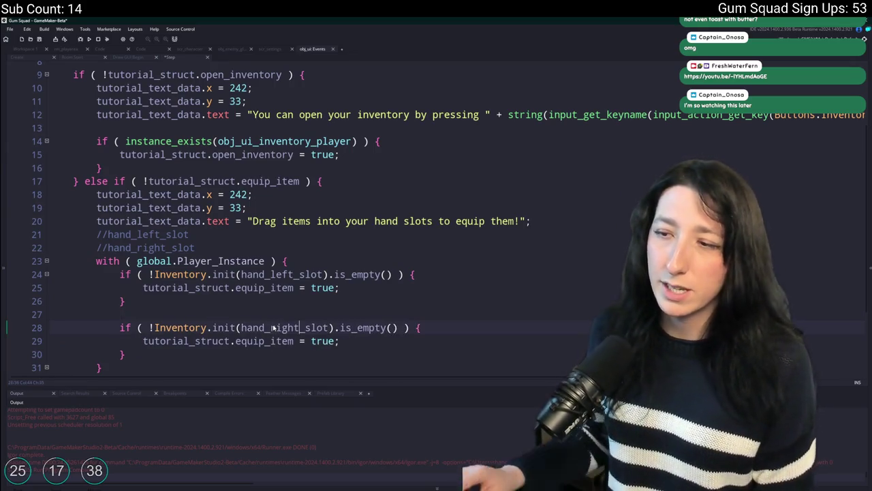
Move the instance_exists(obj_ui_inventory_player) check over the commented slot lines, closing it with a brace
{"action": "scroll", "coordinate": [359, 346], "scroll_direction": "down", "scroll_amount": 1}
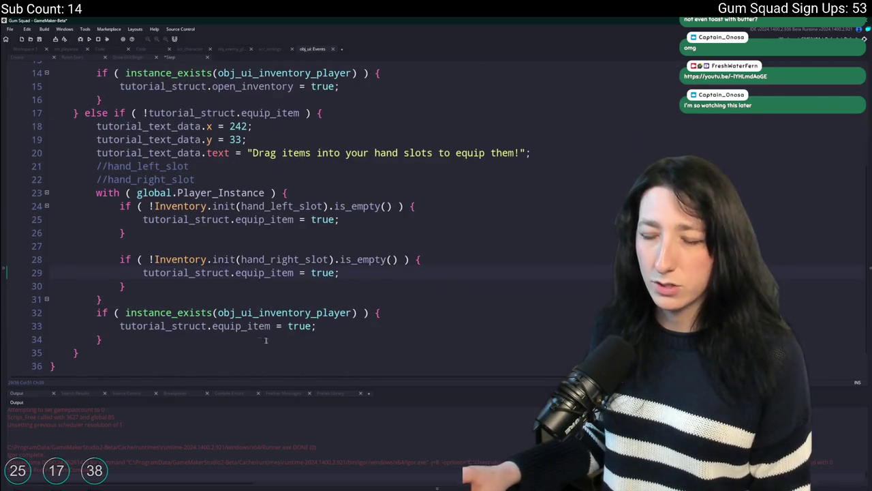
{"action": "mouse_move", "coordinate": [394, 316]}
{"action": "left_mouse_down"}
{"action": "mouse_move", "coordinate": [96, 319]}
{"action": "mouse_move", "coordinate": [104, 299]}
{"action": "left_mouse_up"}
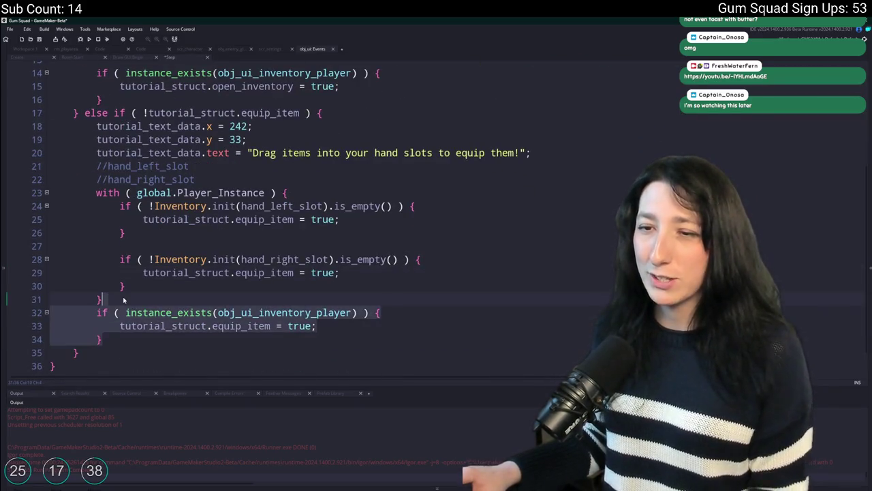
{"action": "key", "text": "BackSpace"}
{"action": "left_click", "coordinate": [197, 195]}
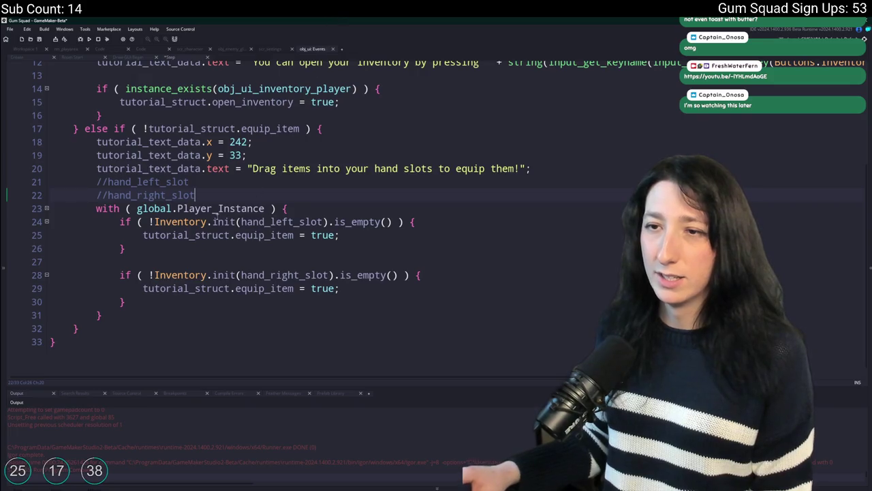
{"action": "left_click_drag", "start_coordinate": [196, 195], "coordinate": [88, 186]}
{"action": "key", "text": "ctrl+v"}
{"action": "left_click", "coordinate": [134, 308]}
{"action": "key", "text": "Return"}
{"action": "type", "text": "}"}
Indent the with block inside the check and run the game with F5
{"action": "mouse_move", "coordinate": [104, 320]}
{"action": "left_mouse_down"}
{"action": "mouse_move", "coordinate": [52, 225]}
{"action": "mouse_move", "coordinate": [52, 203]}
{"action": "left_mouse_up"}
{"action": "key", "text": "Tab"}
{"action": "left_click", "coordinate": [471, 254]}
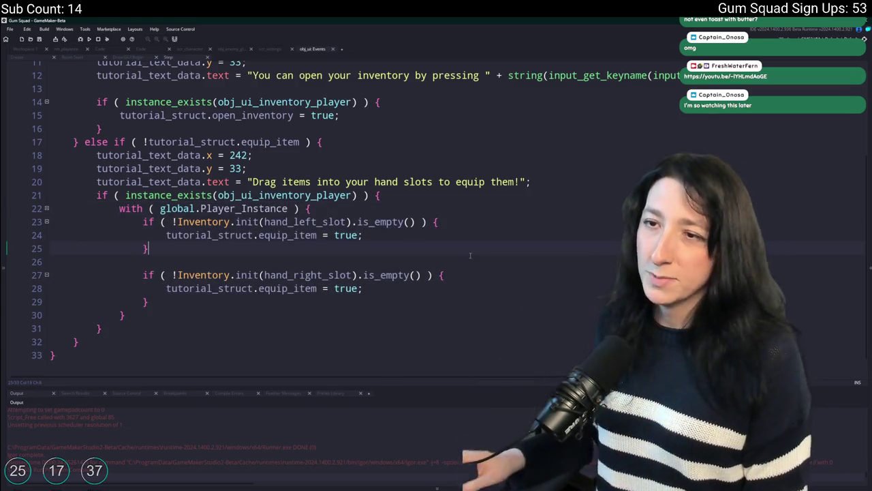
{"action": "key", "text": "F5"}
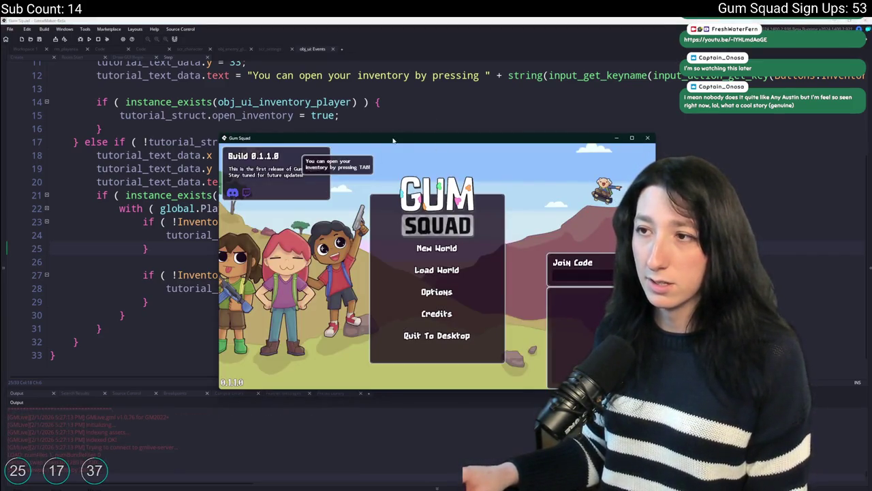
Maximize the game window and create a lobby for a new world
{"action": "double_click", "coordinate": [393, 141]}
{"action": "left_click", "coordinate": [422, 219]}
{"action": "left_click", "coordinate": [347, 362]}
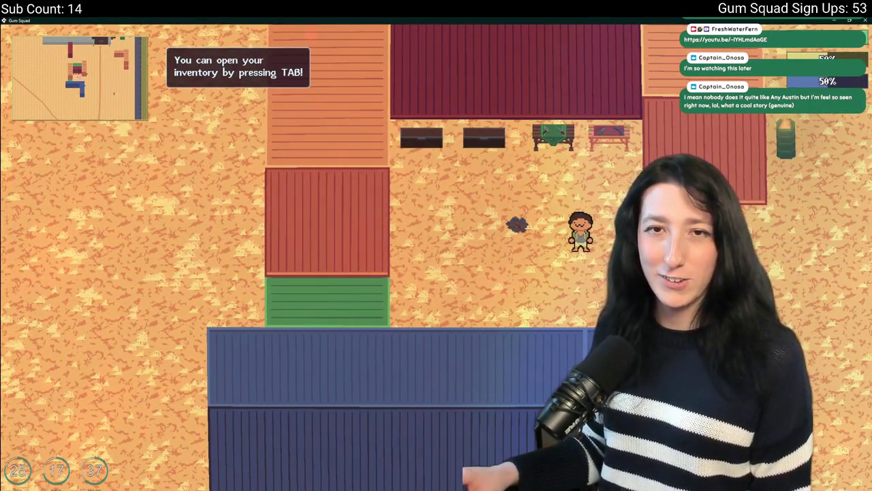
Walk around, open the inventory, drag the revolver out, and abort the resulting code error
{"action": "key", "text": "s"}
{"action": "key", "text": "w"}
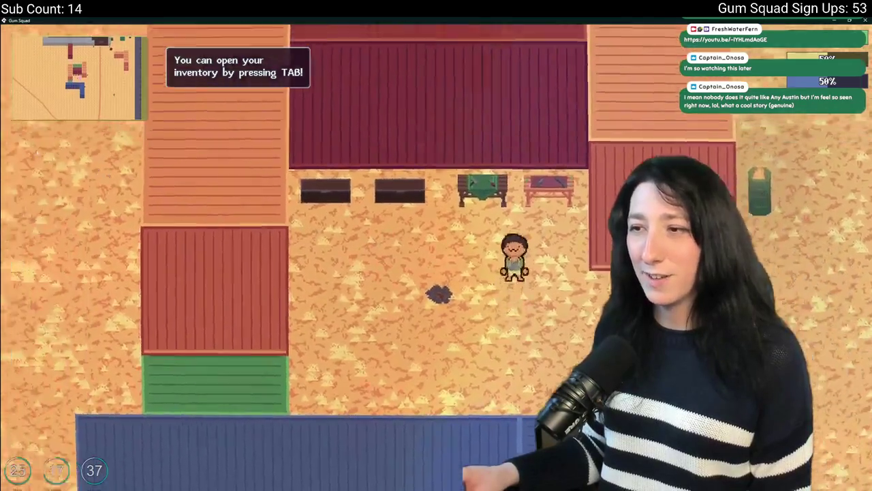
{"action": "key", "text": "a"}
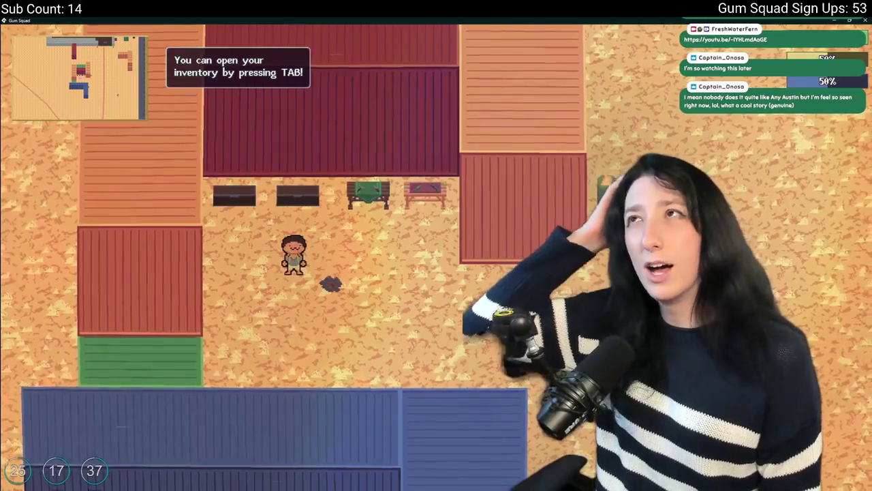
{"action": "key", "text": "s"}
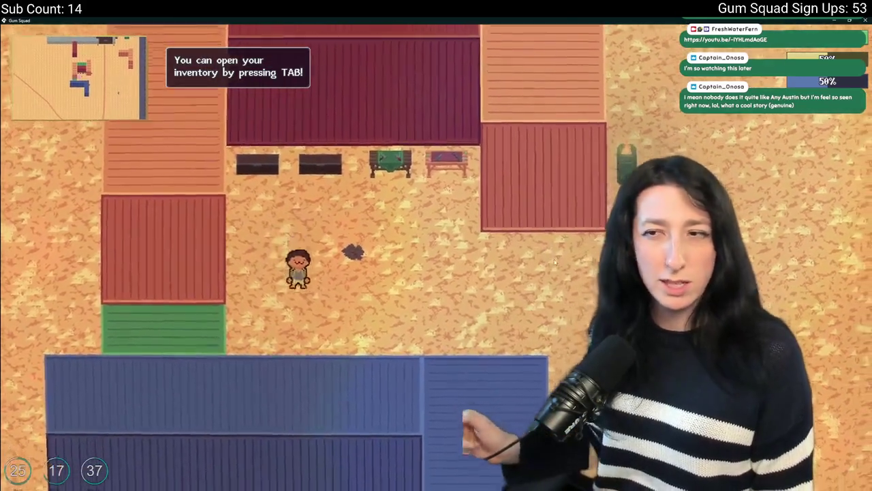
{"action": "key", "text": "w"}
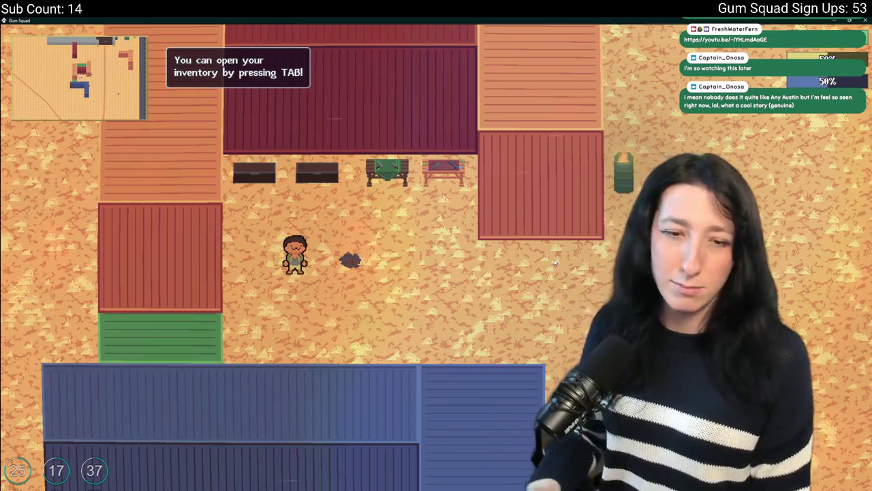
{"action": "key", "text": "Tab"}
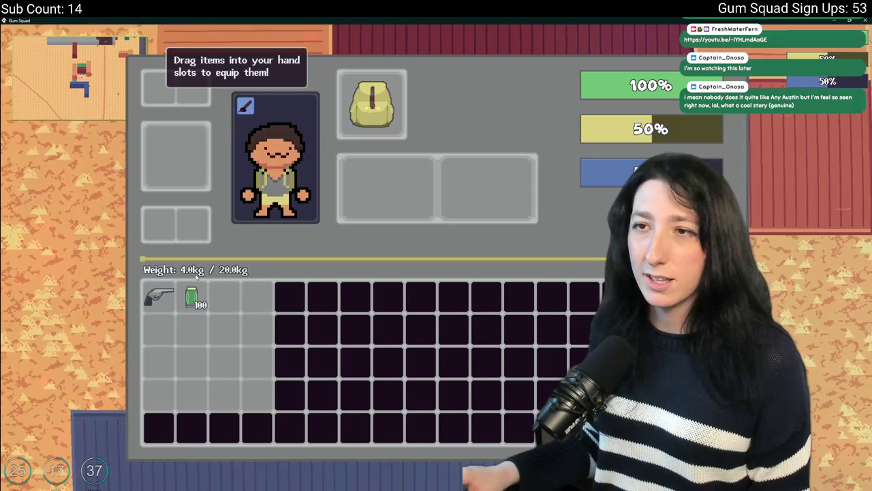
{"action": "mouse_move", "coordinate": [158, 297]}
{"action": "left_mouse_down"}
{"action": "mouse_move", "coordinate": [238, 283]}
{"action": "mouse_move", "coordinate": [383, 188]}
{"action": "left_mouse_up"}
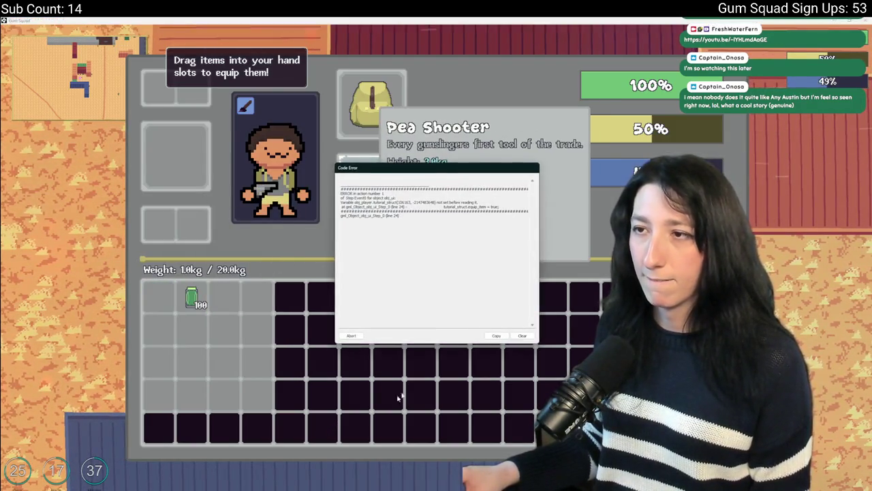
{"action": "left_click", "coordinate": [364, 337]}
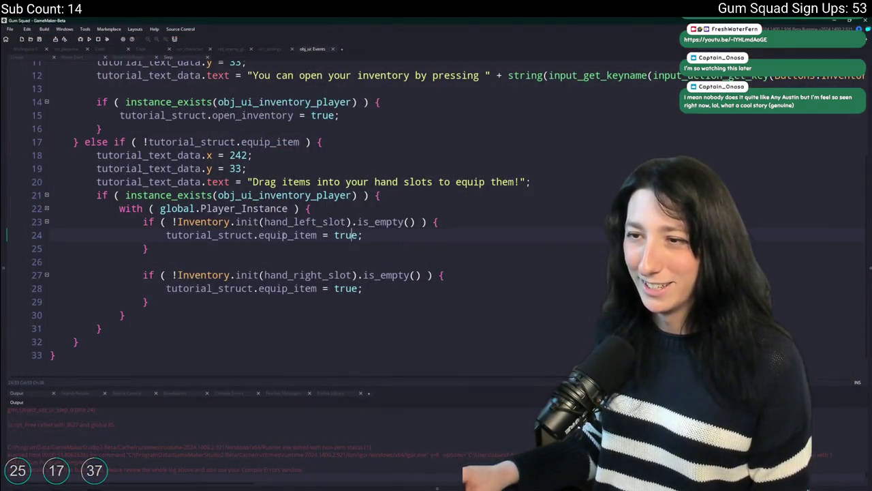
Prefix tutorial_struct with 'other.' on lines 24 and 28 so both equip_item assignments target obj_ui
{"action": "scroll", "coordinate": [225, 204], "scroll_direction": "up", "scroll_amount": 3}
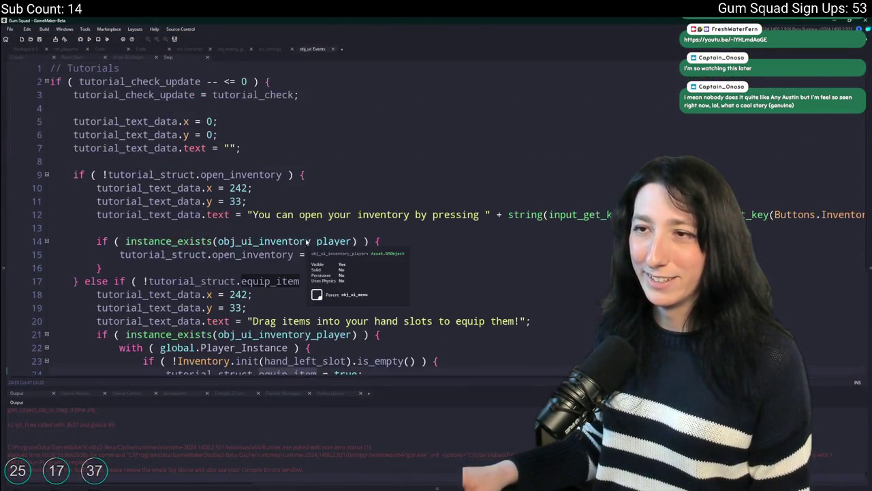
{"action": "scroll", "coordinate": [210, 157], "scroll_direction": "down", "scroll_amount": 3}
{"action": "scroll", "coordinate": [176, 439], "scroll_direction": "up", "scroll_amount": 3}
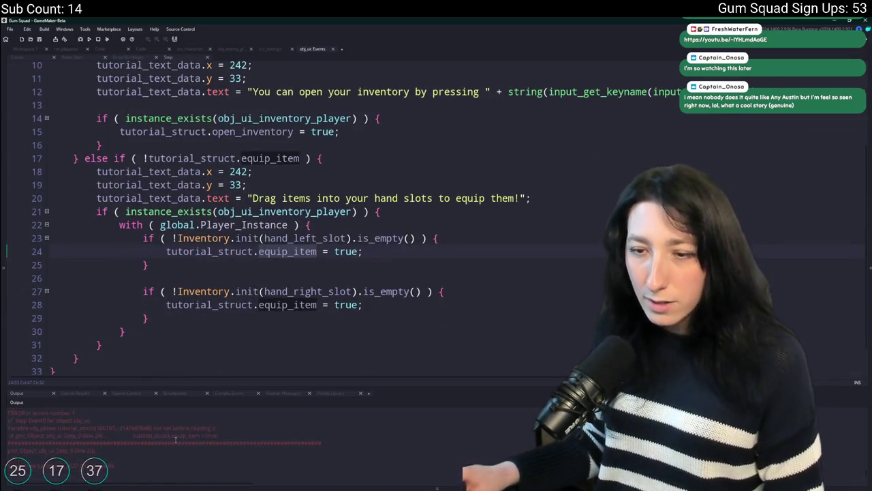
{"action": "left_click", "coordinate": [167, 251]}
{"action": "type", "text": "other.i"}
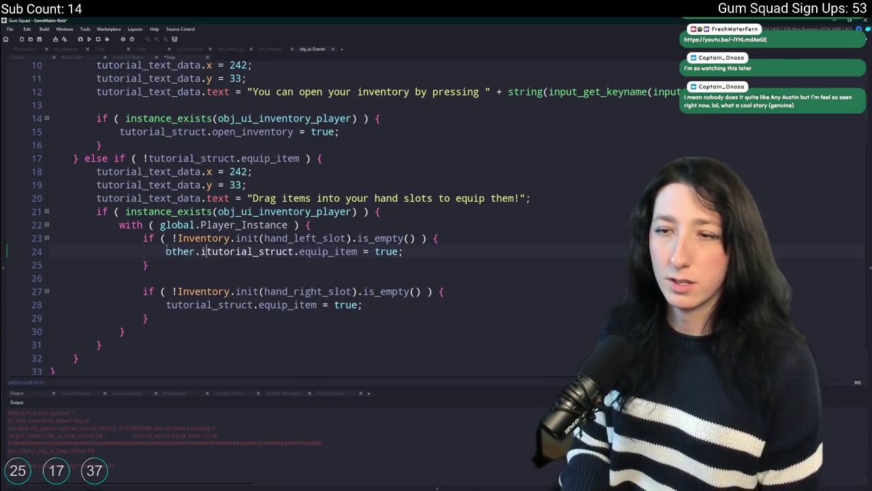
{"action": "double_click", "coordinate": [195, 252]}
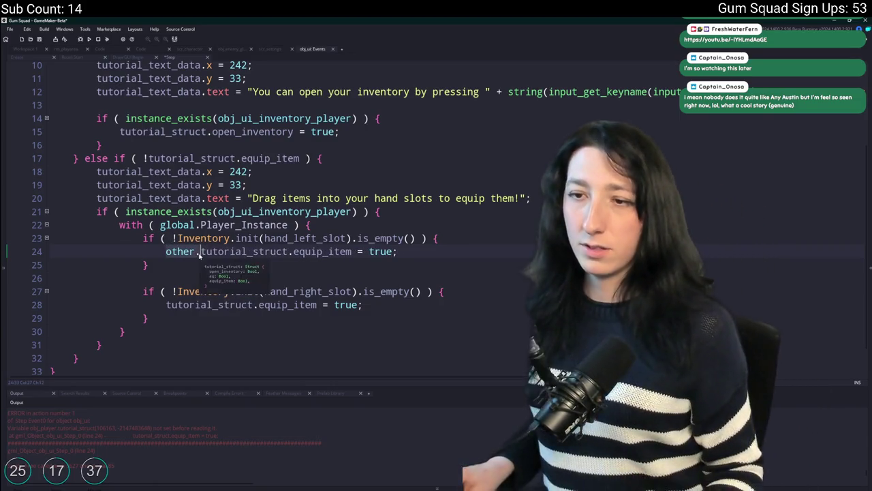
{"action": "left_click", "coordinate": [167, 304]}
{"action": "type", "text": "other."}
{"action": "left_click", "coordinate": [229, 274]}
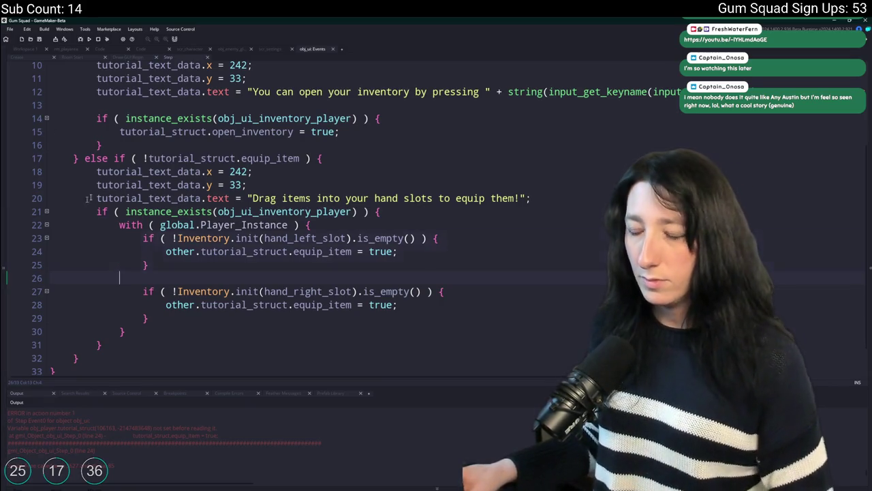
{"action": "left_click", "coordinate": [361, 163]}
{"action": "scroll", "coordinate": [358, 171], "scroll_direction": "up", "scroll_amount": 1}
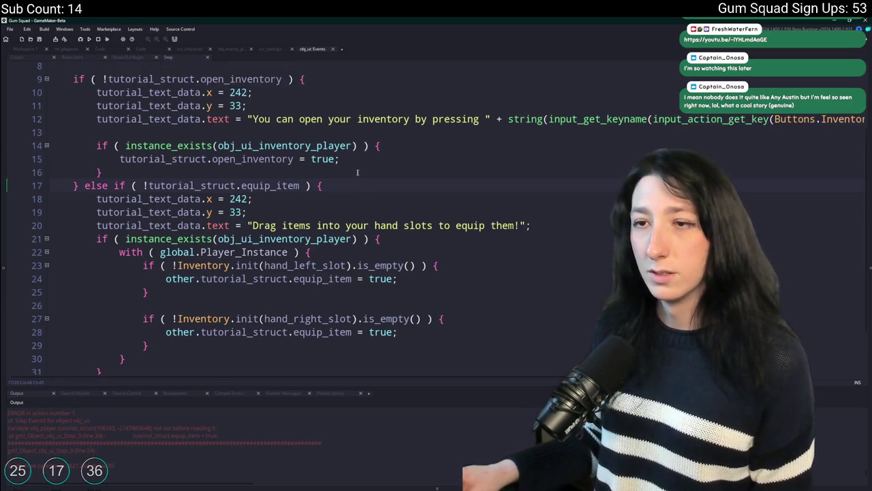
In obj_ui's Create event, change tutorial_check from 20 to 10
{"action": "scroll", "coordinate": [257, 168], "scroll_direction": "up", "scroll_amount": 3}
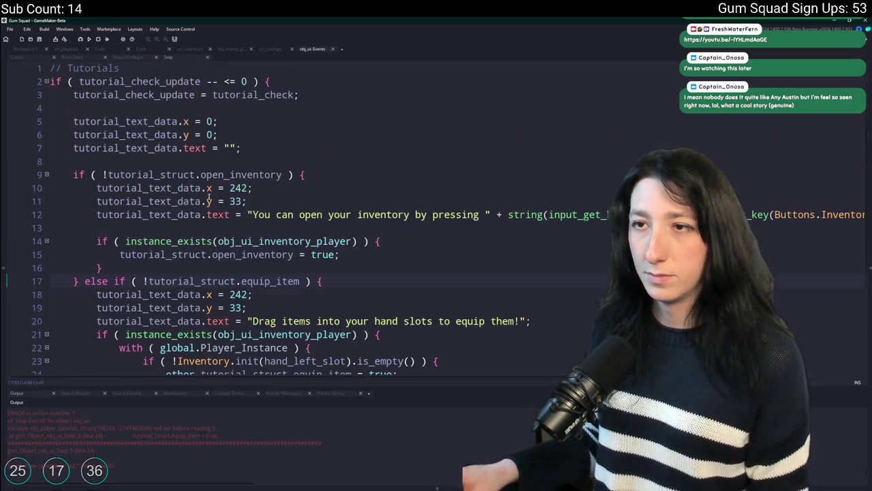
{"action": "left_click", "coordinate": [32, 59]}
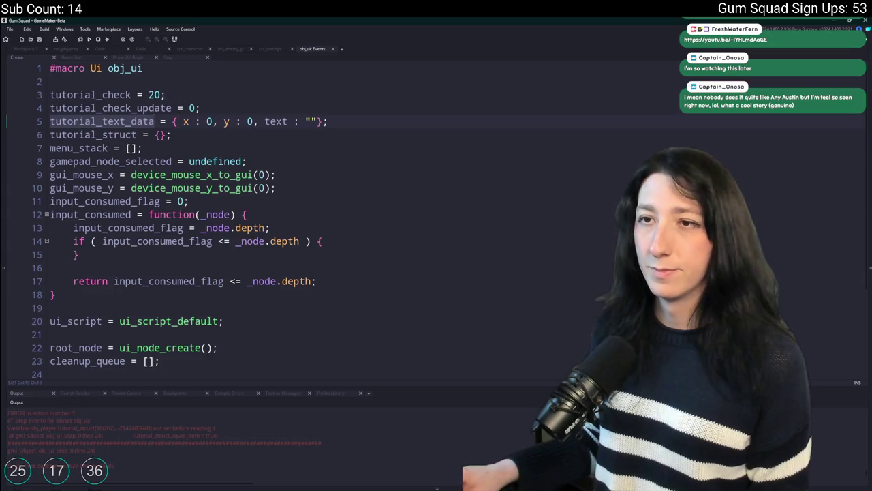
{"action": "left_click", "coordinate": [154, 94]}
{"action": "key", "text": "BackSpace"}
{"action": "type", "text": "1"}
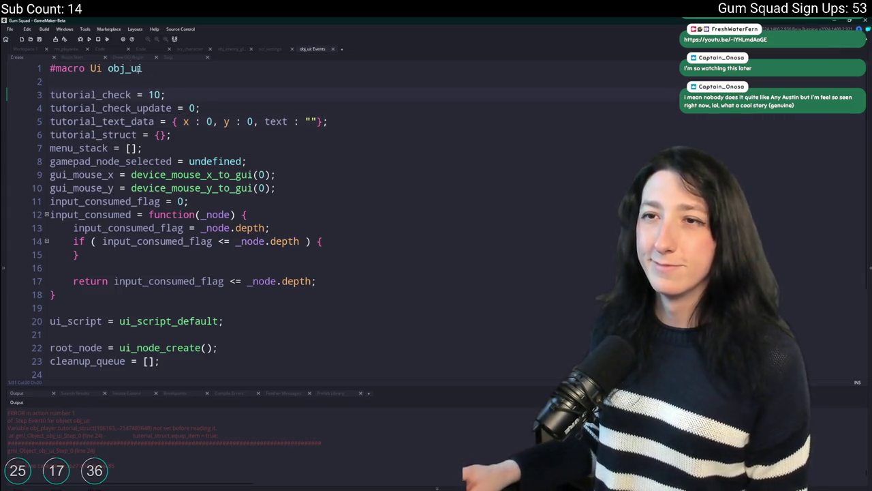
Switch to obj_ui's Step event and look over its tutorial code
{"action": "left_click", "coordinate": [169, 58]}
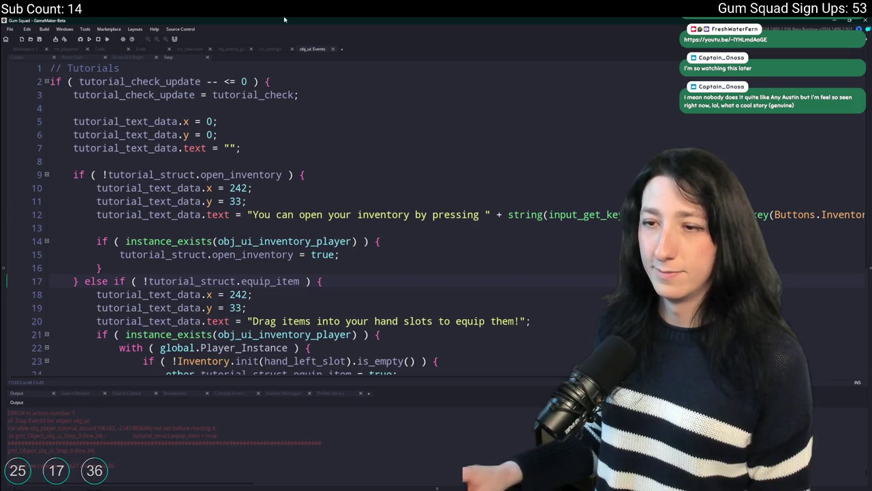
{"action": "scroll", "coordinate": [253, 286], "scroll_direction": "down", "scroll_amount": 2}
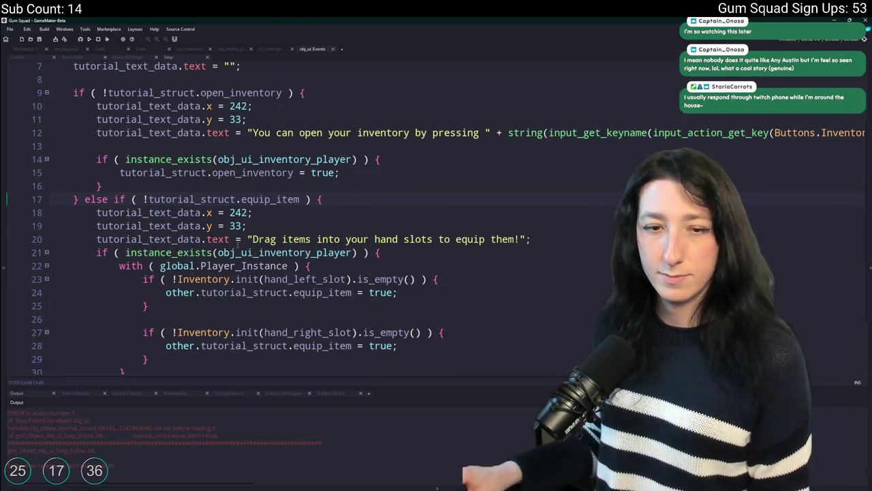
{"action": "scroll", "coordinate": [238, 247], "scroll_direction": "down", "scroll_amount": 2}
{"action": "scroll", "coordinate": [214, 136], "scroll_direction": "up", "scroll_amount": 3}
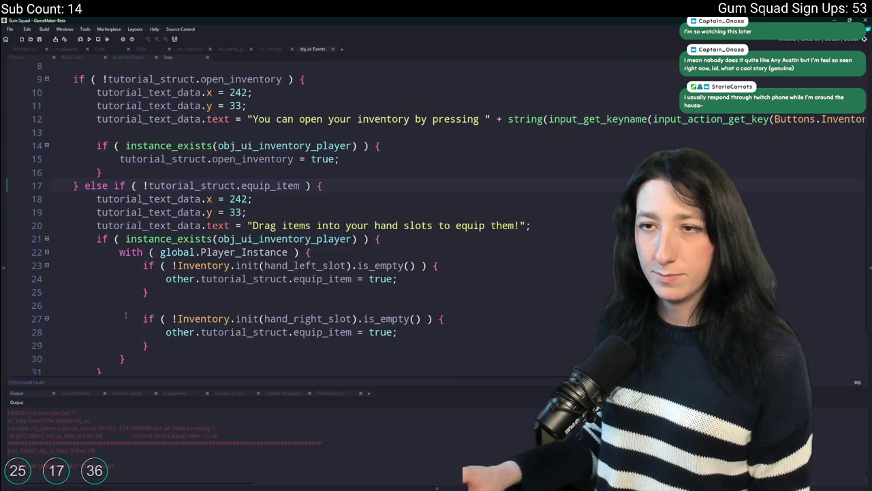
{"action": "scroll", "coordinate": [214, 136], "scroll_direction": "up", "scroll_amount": 1}
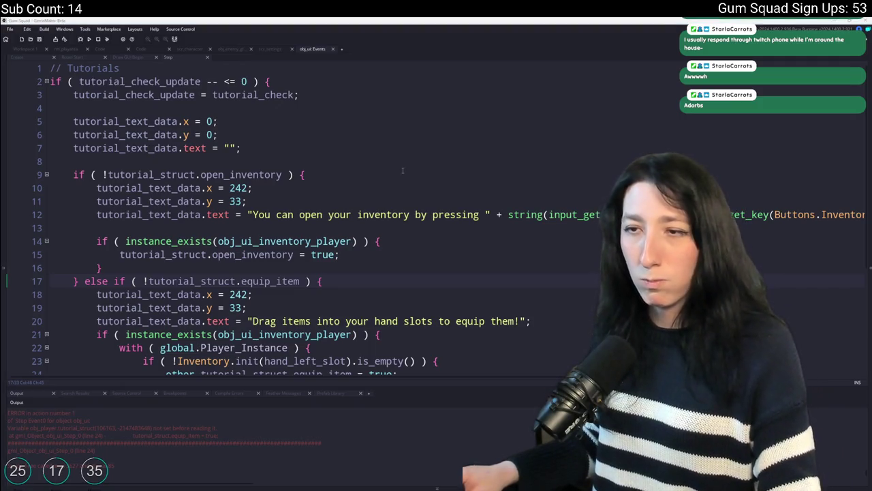
In scr_settings, find the tutorial setting_create block and select the health_regen flag
{"action": "left_click", "coordinate": [320, 175]}
{"action": "scroll", "coordinate": [322, 155], "scroll_direction": "down", "scroll_amount": 2}
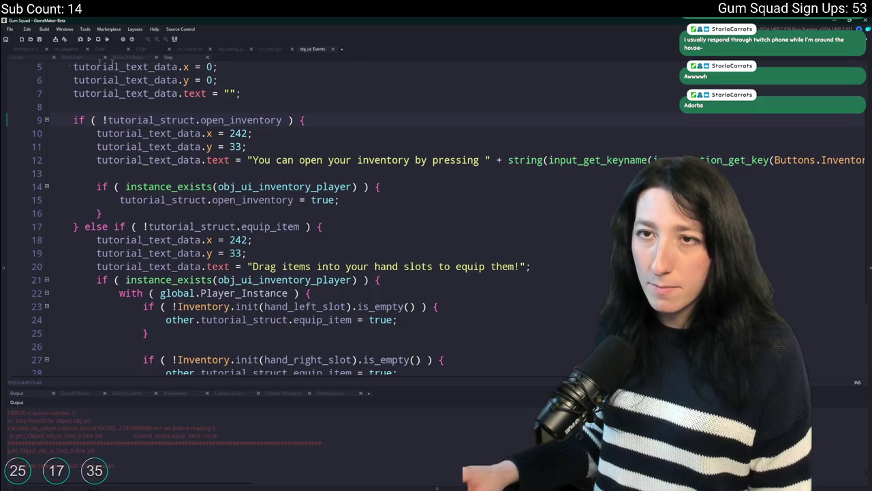
{"action": "left_click", "coordinate": [269, 49]}
{"action": "scroll", "coordinate": [278, 259], "scroll_direction": "up", "scroll_amount": 2}
{"action": "scroll", "coordinate": [278, 258], "scroll_direction": "down", "scroll_amount": 2}
{"action": "scroll", "coordinate": [278, 258], "scroll_direction": "up", "scroll_amount": 5}
{"action": "scroll", "coordinate": [249, 237], "scroll_direction": "down", "scroll_amount": 3}
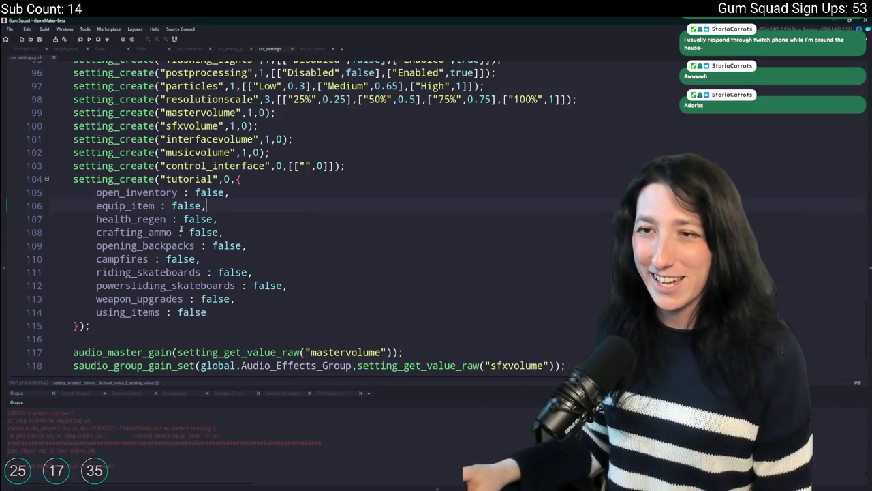
{"action": "double_click", "coordinate": [121, 218]}
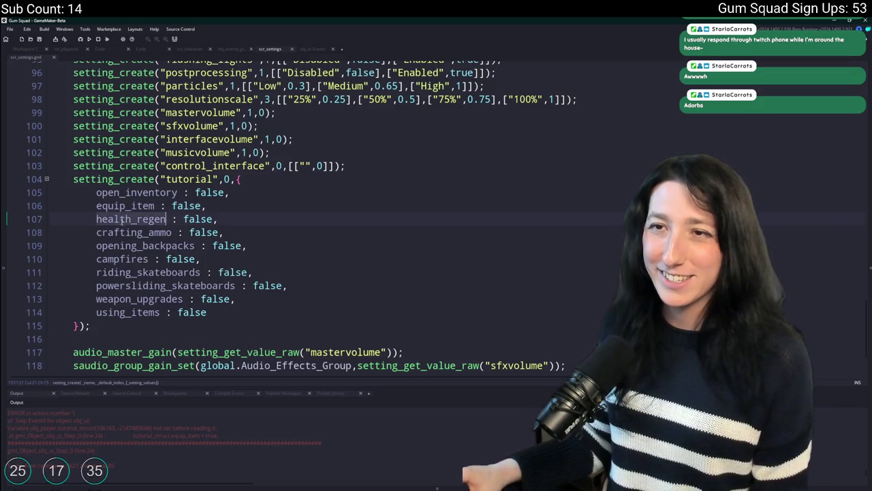
Glance at the neighbouring tutorial code, then return to obj_ui's Step event
{"action": "left_click", "coordinate": [312, 49]}
{"action": "left_click", "coordinate": [284, 51]}
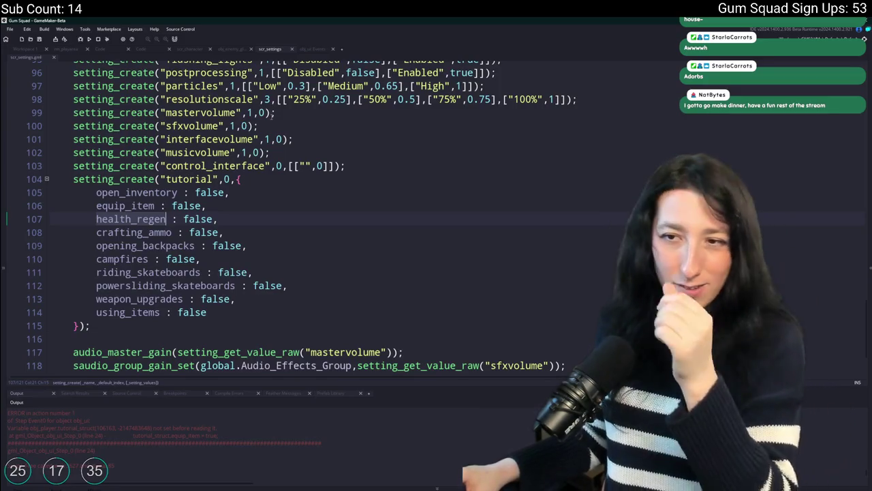
{"action": "left_click", "coordinate": [319, 47]}
Append && instance_exists(obj_ui_inventory_player) to the equip_item else-if condition
{"action": "scroll", "coordinate": [252, 148], "scroll_direction": "down", "scroll_amount": 3}
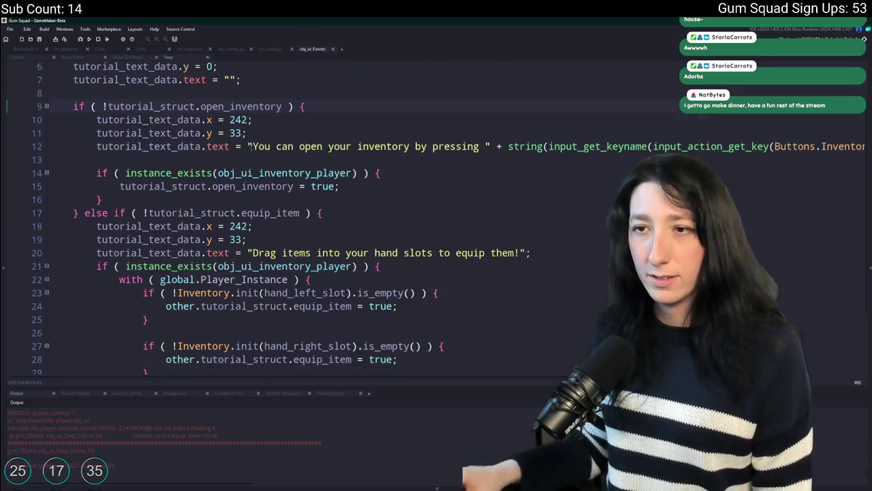
{"action": "scroll", "coordinate": [252, 147], "scroll_direction": "up", "scroll_amount": 1}
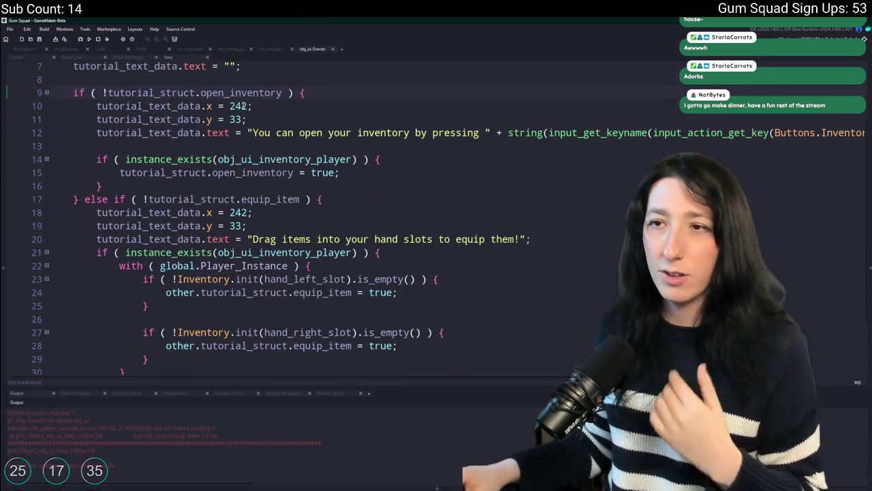
{"action": "left_click", "coordinate": [94, 159]}
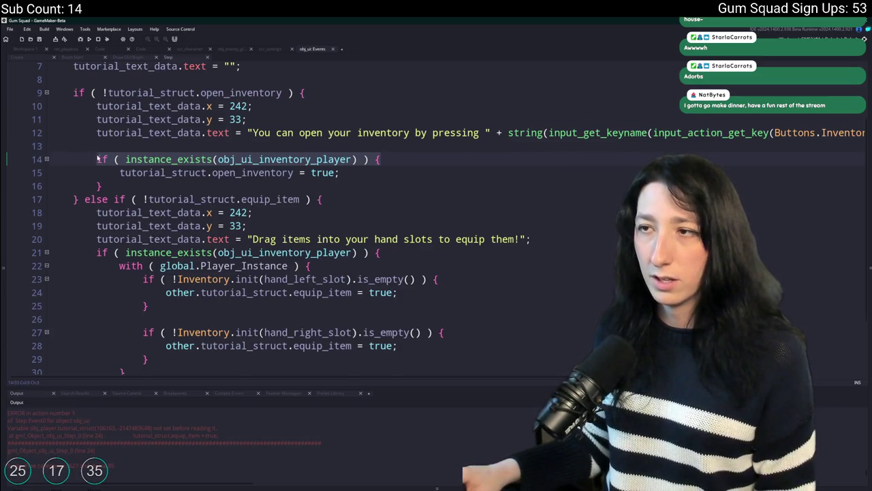
{"action": "scroll", "coordinate": [97, 158], "scroll_direction": "up", "scroll_amount": 1}
{"action": "left_click", "coordinate": [216, 106]}
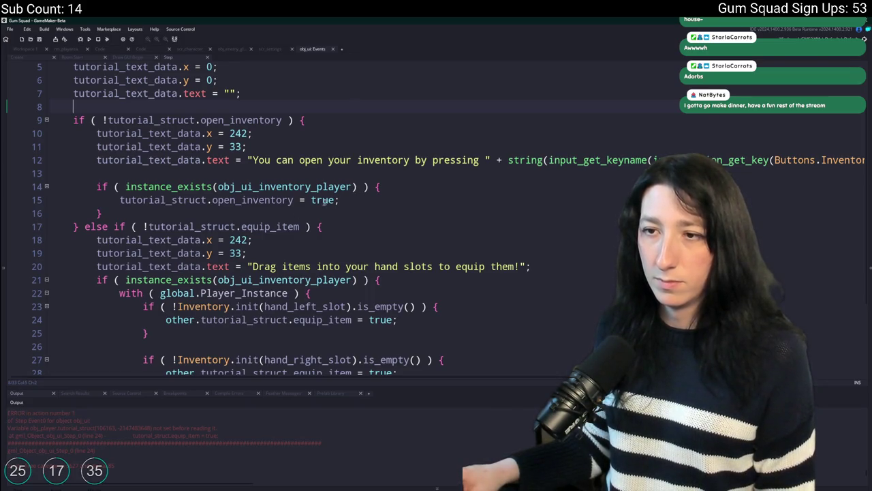
{"action": "scroll", "coordinate": [144, 251], "scroll_direction": "down", "scroll_amount": 1}
{"action": "left_click_drag", "start_coordinate": [357, 146], "coordinate": [121, 147]}
{"action": "left_click", "coordinate": [298, 186]}
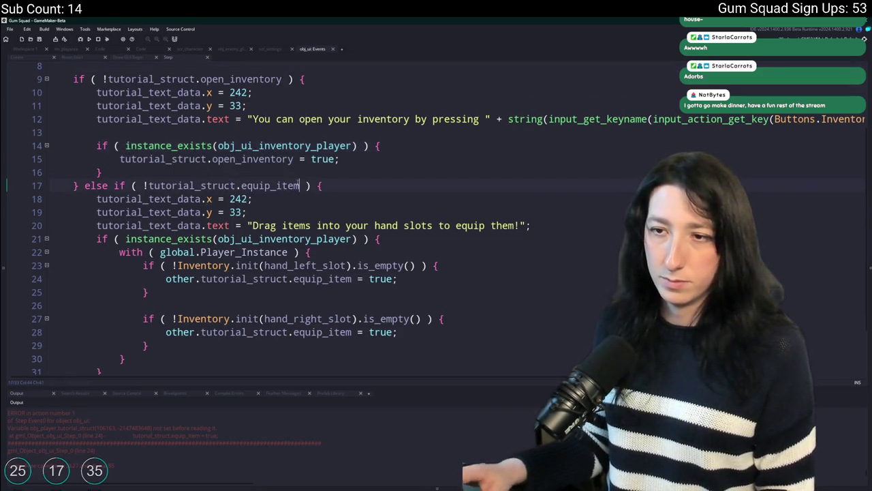
{"action": "type", "text": "=="}
{"action": "key", "text": "BackSpace"}
{"action": "key", "text": "BackSpace"}
{"action": "type", "text": "&&"}
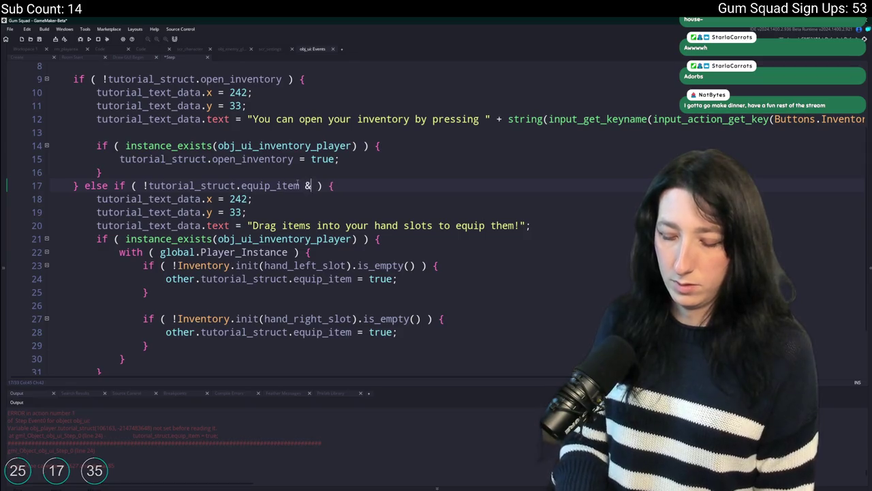
{"action": "type", "text": "& instance_exists(obj_ui_inventory_player)"}
Delete the redundant inner inventory check line and its leftover closing brace
{"action": "scroll", "coordinate": [479, 216], "scroll_direction": "down", "scroll_amount": 1}
{"action": "left_click_drag", "start_coordinate": [478, 217], "coordinate": [49, 212]}
{"action": "key", "text": "BackSpace"}
{"action": "key", "text": "BackSpace"}
{"action": "scroll", "coordinate": [49, 225], "scroll_direction": "down", "scroll_amount": 1}
{"action": "left_click_drag", "start_coordinate": [102, 318], "coordinate": [35, 310]}
{"action": "key", "text": "BackSpace"}
{"action": "key", "text": "BackSpace"}
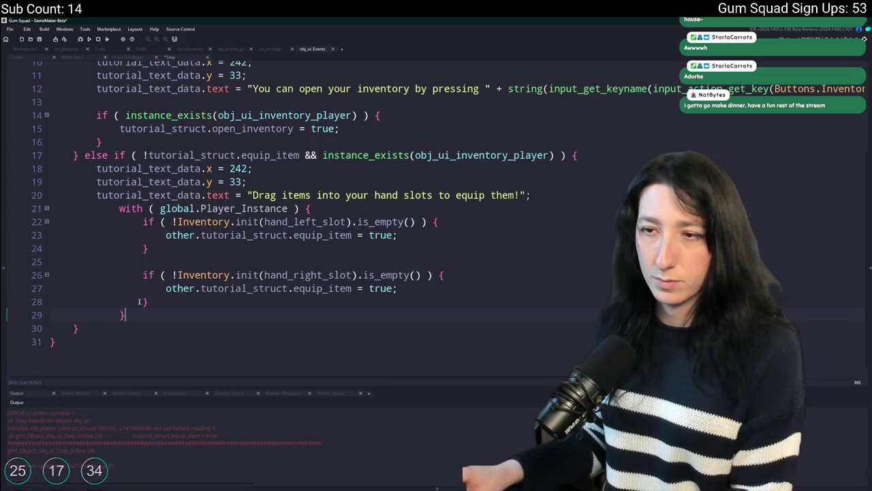
Outdent the with block one level
{"action": "left_click_drag", "start_coordinate": [140, 314], "coordinate": [49, 208]}
{"action": "key", "text": "shift+Tab"}
{"action": "left_click", "coordinate": [208, 185]}
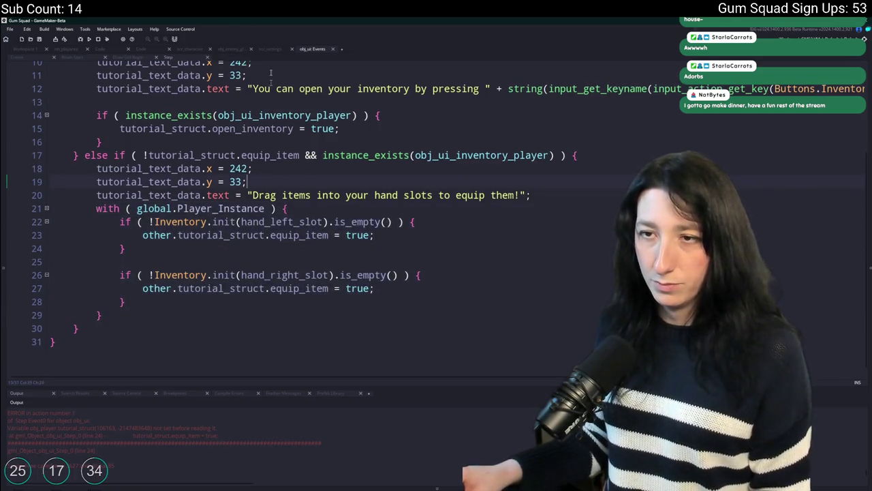
{"action": "scroll", "coordinate": [132, 194], "scroll_direction": "up", "scroll_amount": 3}
{"action": "scroll", "coordinate": [132, 194], "scroll_direction": "down", "scroll_amount": 2}
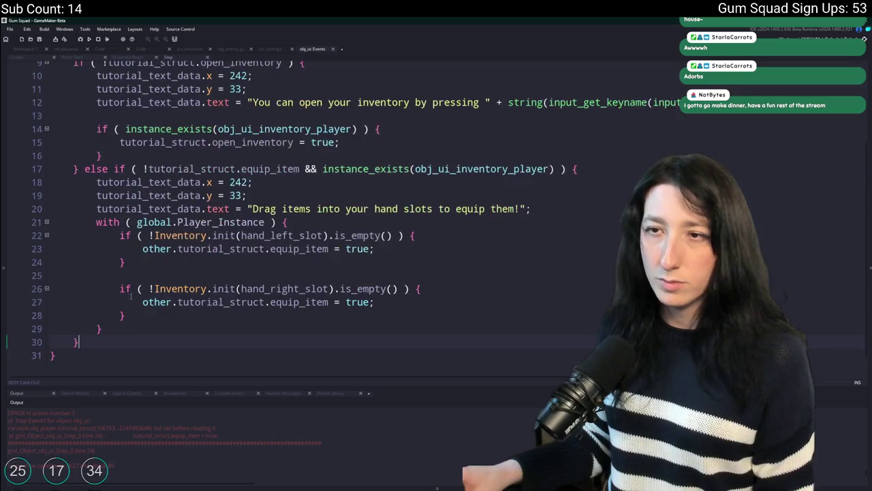
{"action": "scroll", "coordinate": [314, 289], "scroll_direction": "up", "scroll_amount": 4}
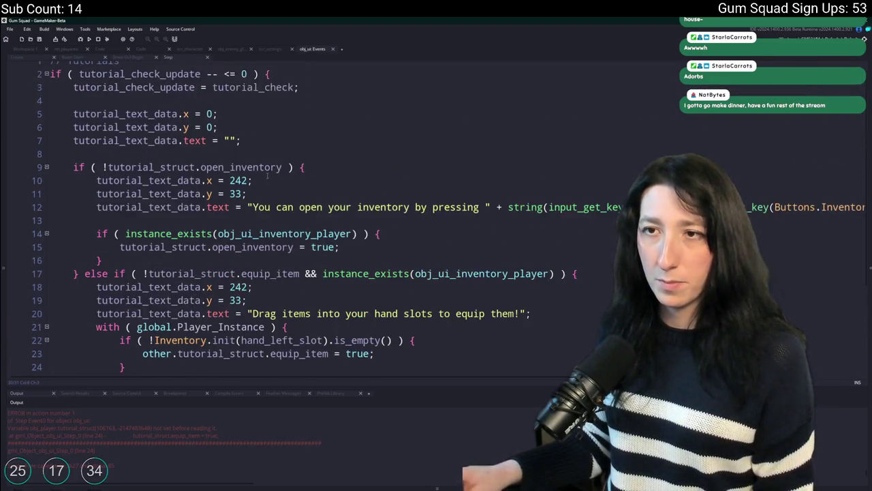
{"action": "left_click", "coordinate": [357, 263]}
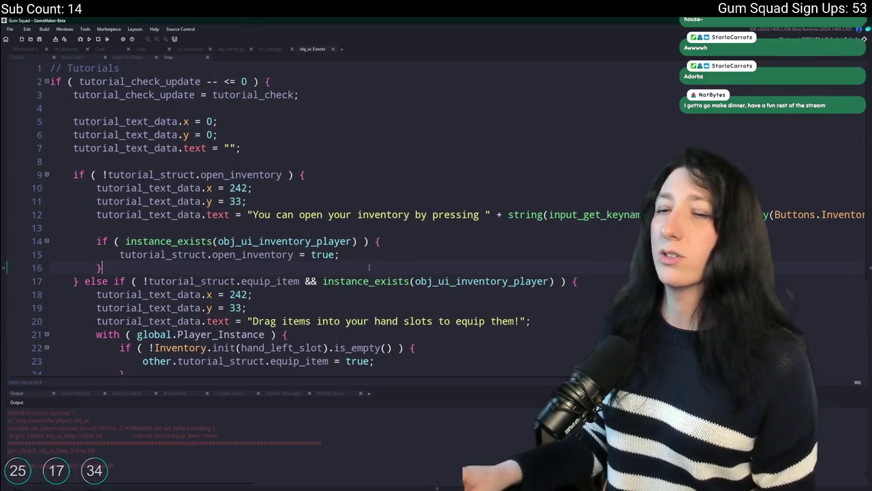
End the open_inventory branch and the equip_item with block with exit; and add blank lines
{"action": "key", "text": "Return"}
{"action": "key", "text": "Return"}
{"action": "type", "text": "exit;"}
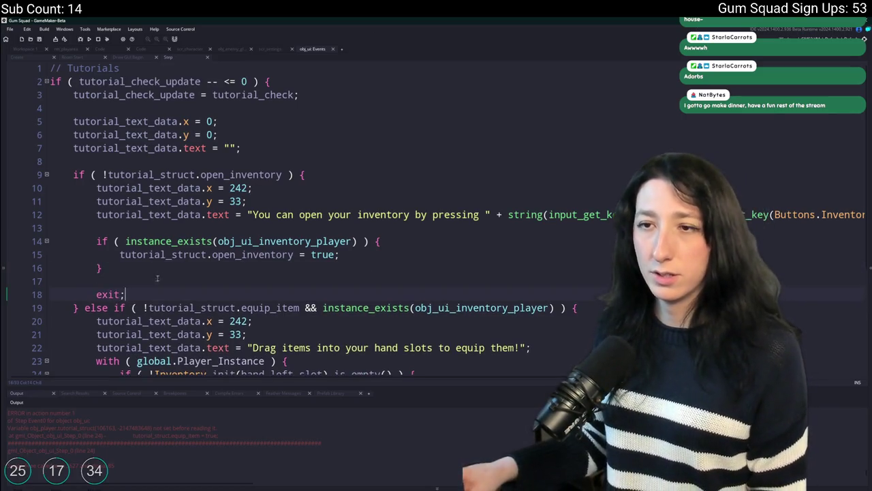
{"action": "scroll", "coordinate": [225, 306], "scroll_direction": "down", "scroll_amount": 3}
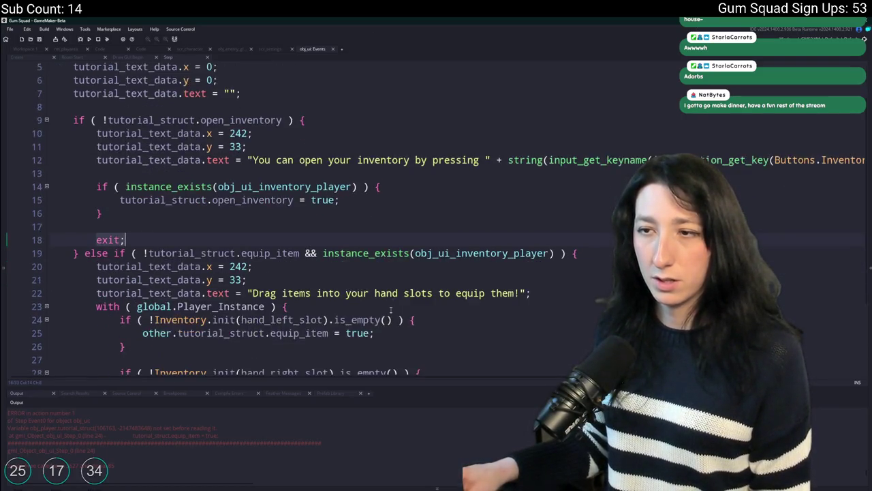
{"action": "left_click", "coordinate": [287, 325]}
{"action": "key", "text": "Return"}
{"action": "type", "text": "exit;"}
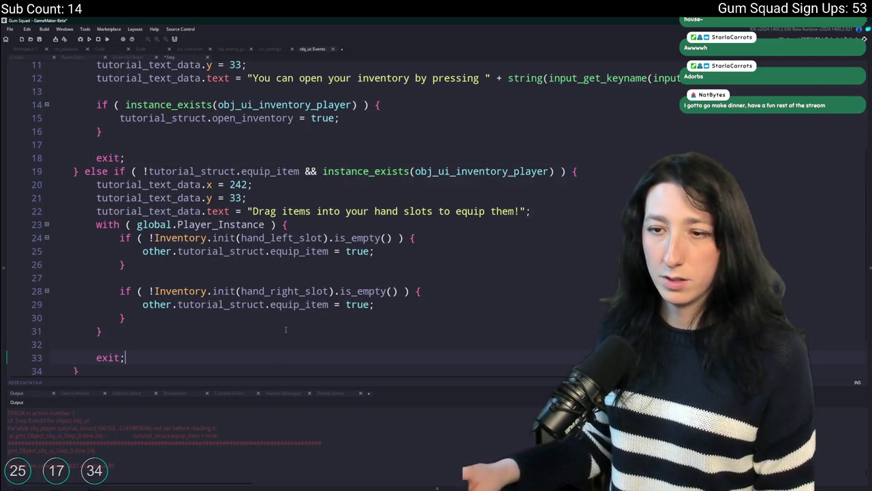
{"action": "scroll", "coordinate": [185, 342], "scroll_direction": "down", "scroll_amount": 1}
{"action": "key", "text": "Return"}
{"action": "key", "text": "Return"}
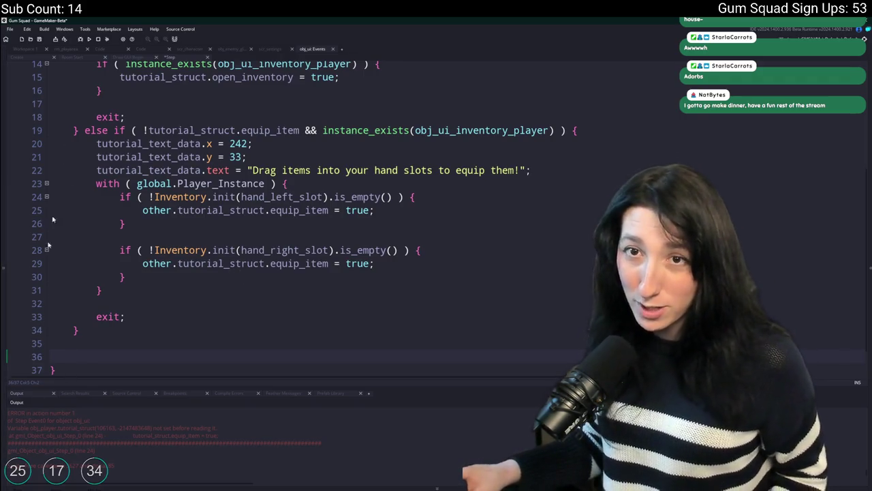
Select the opening_backpacks flag in scr_settings, then return to obj_ui's Events code
{"action": "left_click", "coordinate": [278, 54]}
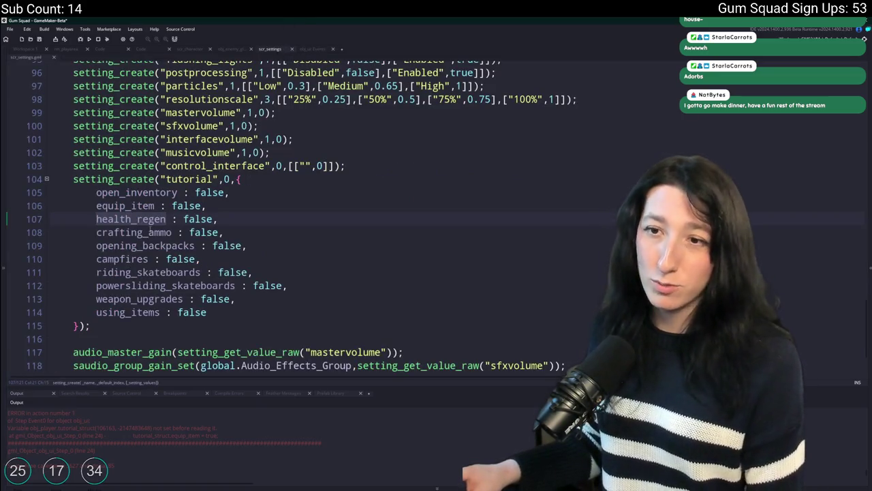
{"action": "left_click", "coordinate": [150, 232]}
{"action": "left_click", "coordinate": [154, 245]}
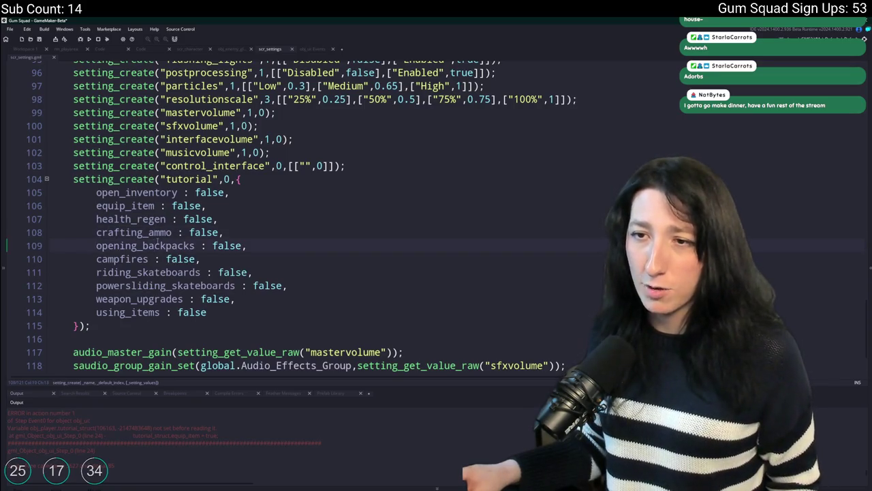
{"action": "double_click", "coordinate": [157, 244]}
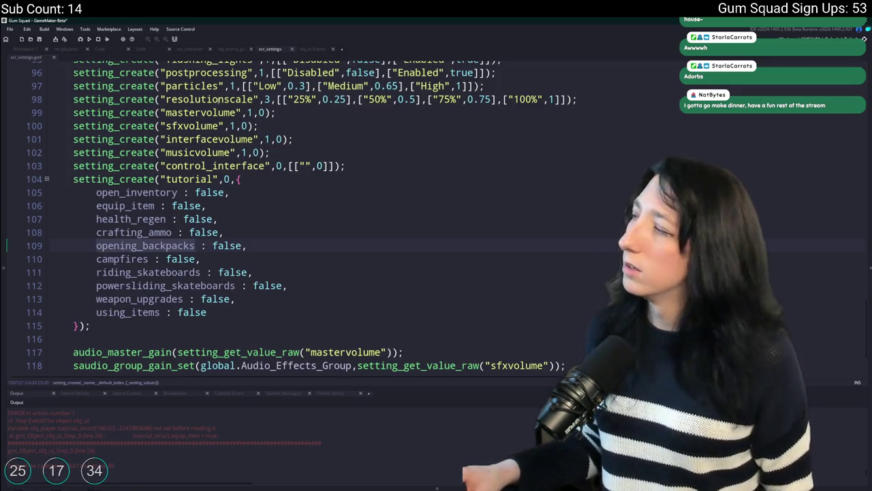
{"action": "left_click", "coordinate": [325, 51]}
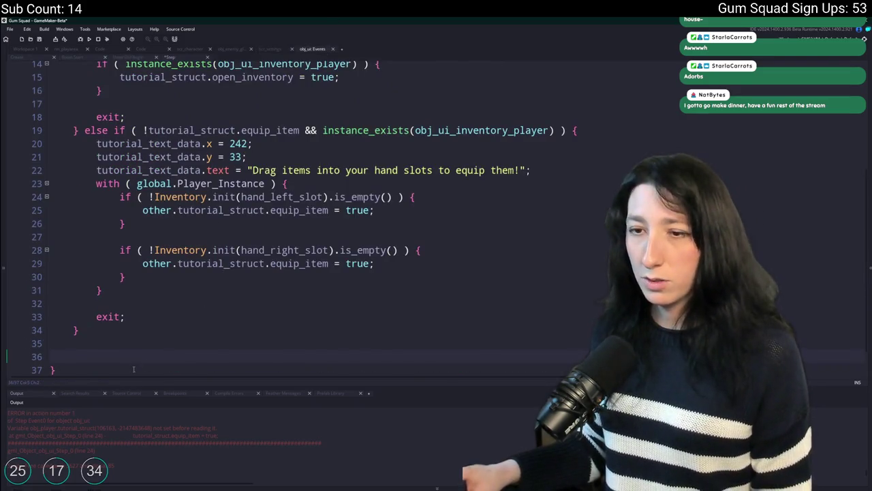
Write tutorial_struct.opening_backpacks as the new if condition using autocomplete
{"action": "type", "text": "if (opening_backpacks"}
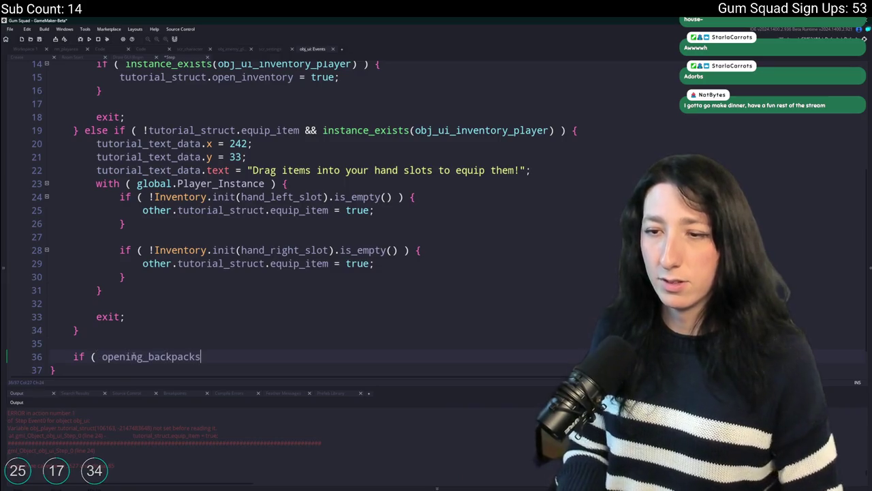
{"action": "key", "text": "ctrl+BackSpace"}
{"action": "key", "text": "Return"}
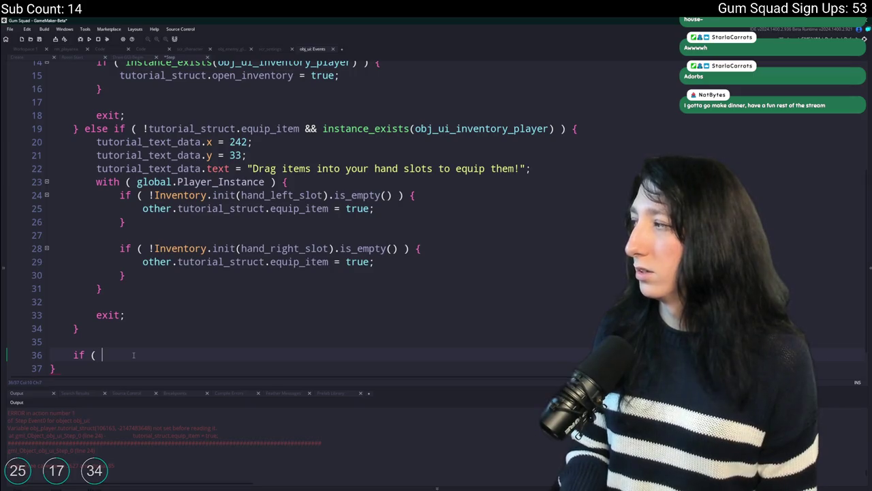
{"action": "key", "text": "ctrl+z"}
{"action": "key", "text": "ctrl+BackSpace"}
{"action": "type", "text": "tgu"}
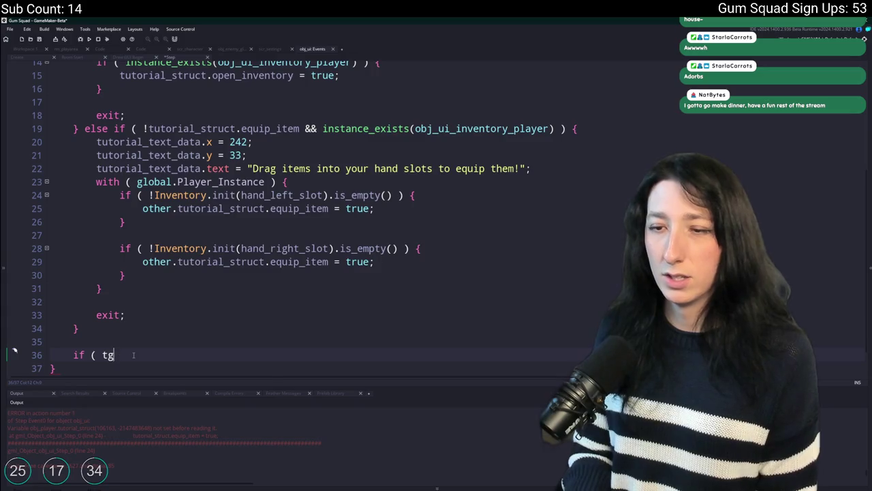
{"action": "key", "text": "BackSpace"}
{"action": "type", "text": "utorial_st"}
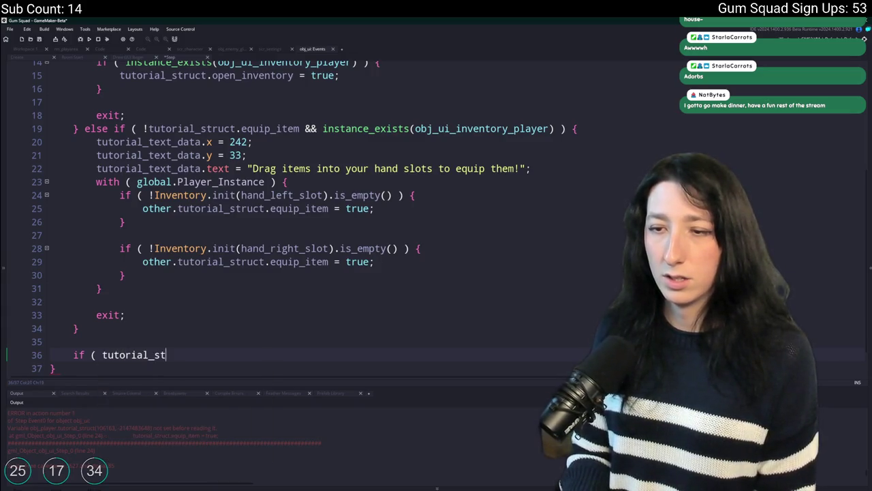
{"action": "type", "text": "ruct."}
{"action": "key", "text": "Return"}
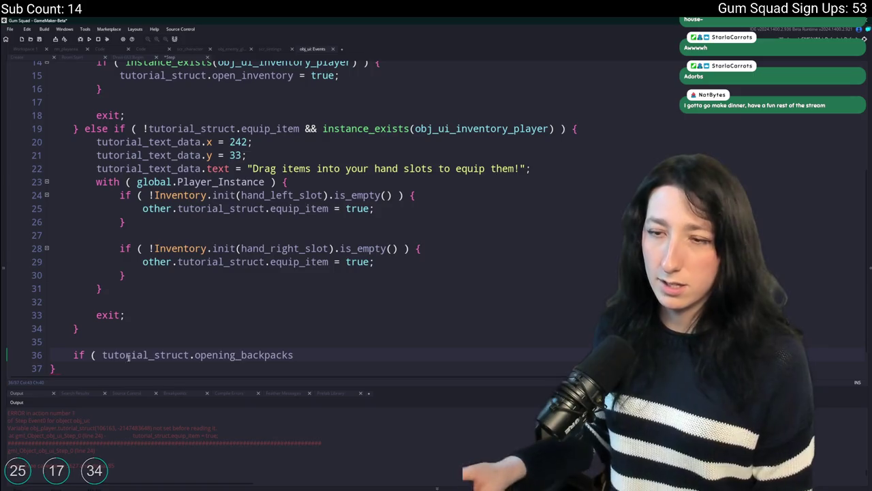
Negate the condition, add && instance_exists(obj_ui_inventory_shared), and open the block's braces
{"action": "left_click", "coordinate": [103, 354]}
{"action": "type", "text": "!"}
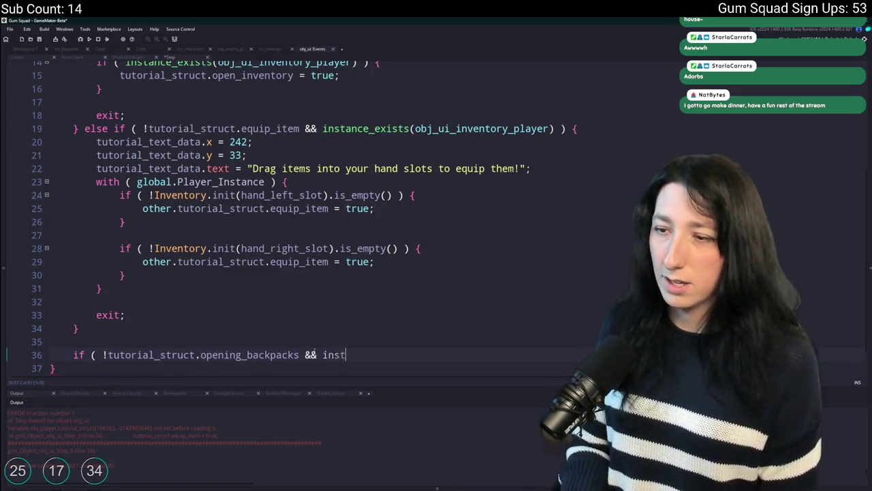
{"action": "type", "text": "ance_"}
{"action": "type", "text": "sts"}
{"action": "key", "text": "Return"}
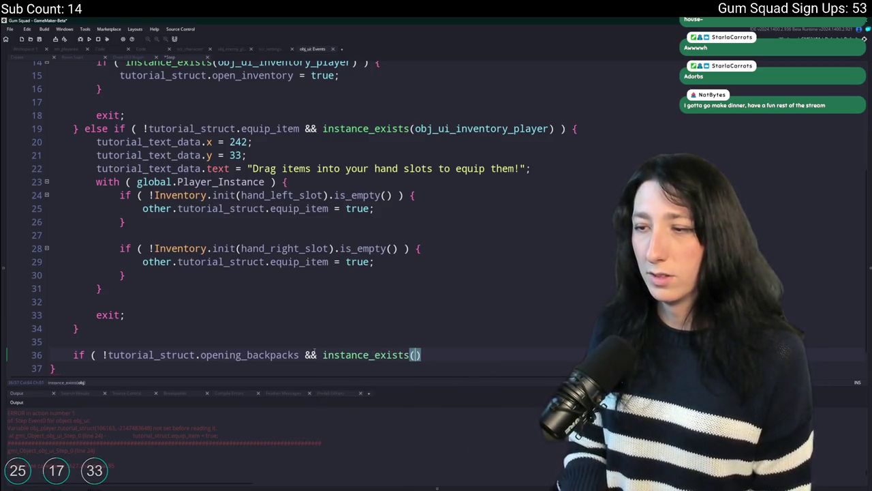
{"action": "type", "text": "obj_ui_i"}
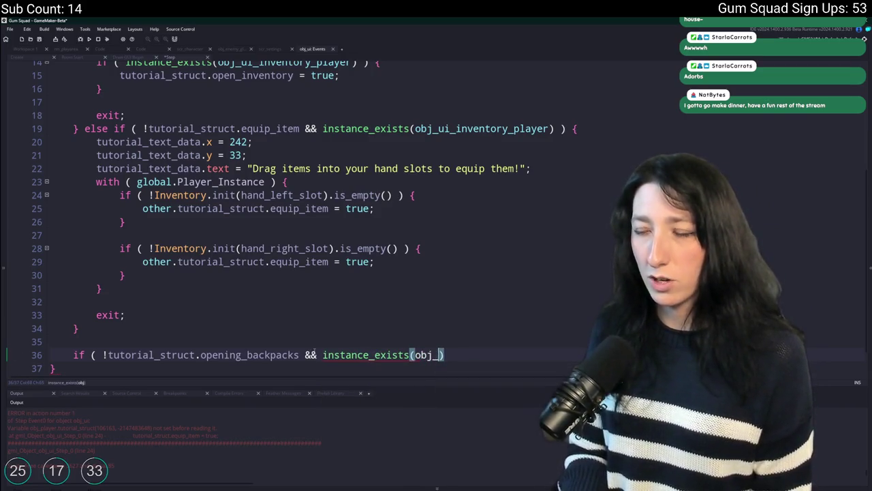
{"action": "type", "text": "nve"}
{"action": "key", "text": "Down"}
{"action": "key", "text": "Down"}
{"action": "key", "text": "Return"}
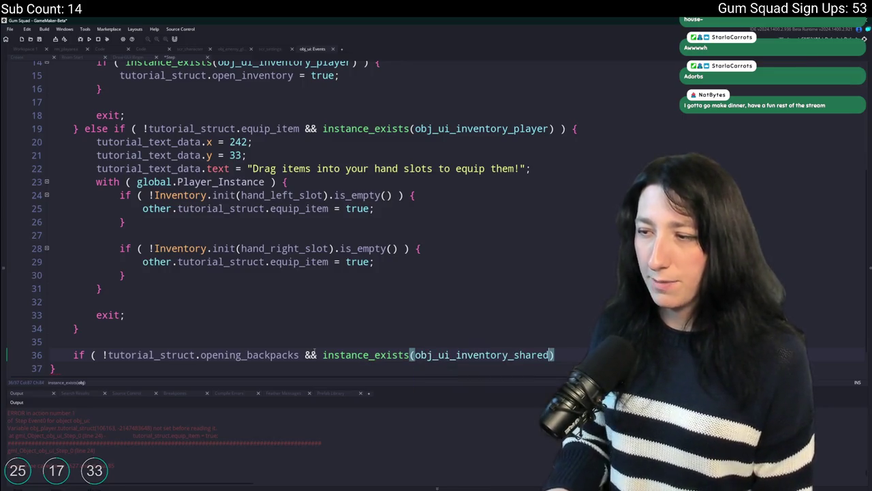
{"action": "key", "text": "Down"}
{"action": "key", "text": "Up"}
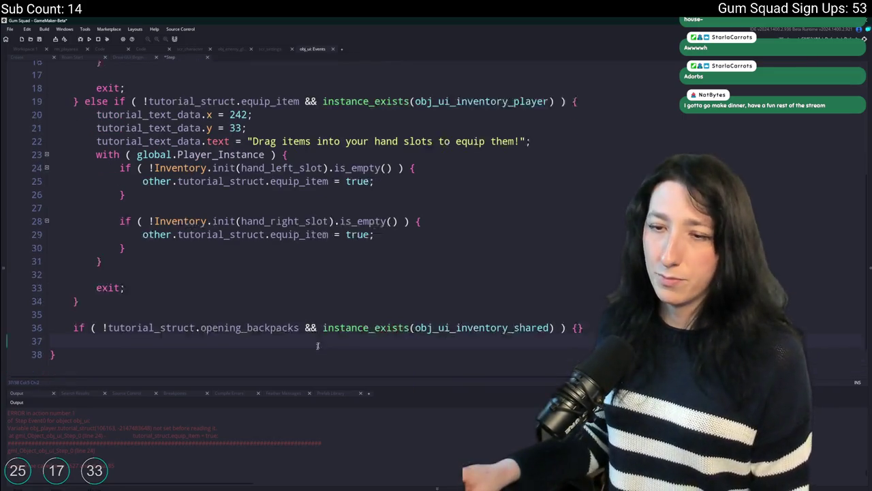
{"action": "key", "text": "Return"}
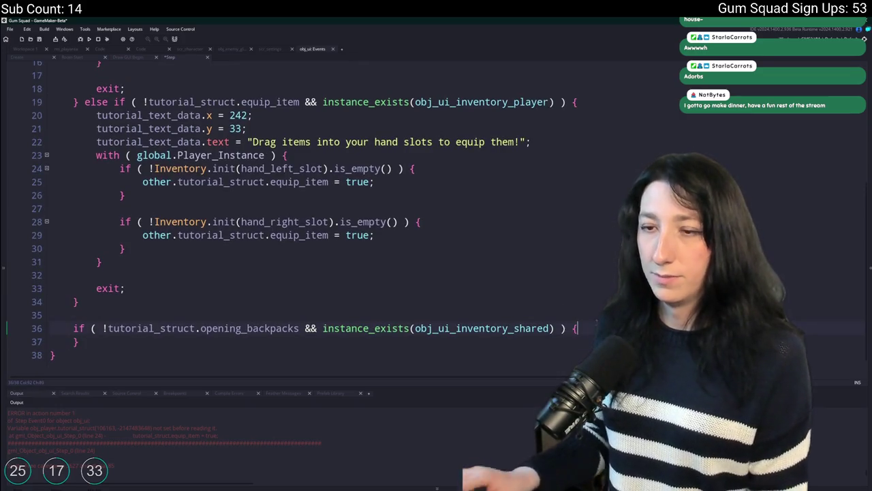
{"action": "key", "text": "Return"}
Start an Inventory.init( call inside the block and open obj_ui_inventory_shared's definition
{"action": "type", "text": "e"}
{"action": "key", "text": "BackSpace"}
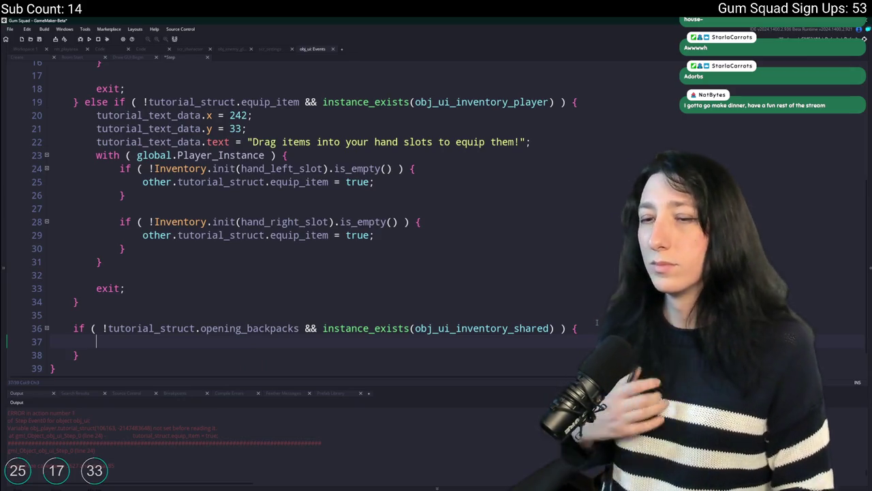
{"action": "type", "text": "Invenot"}
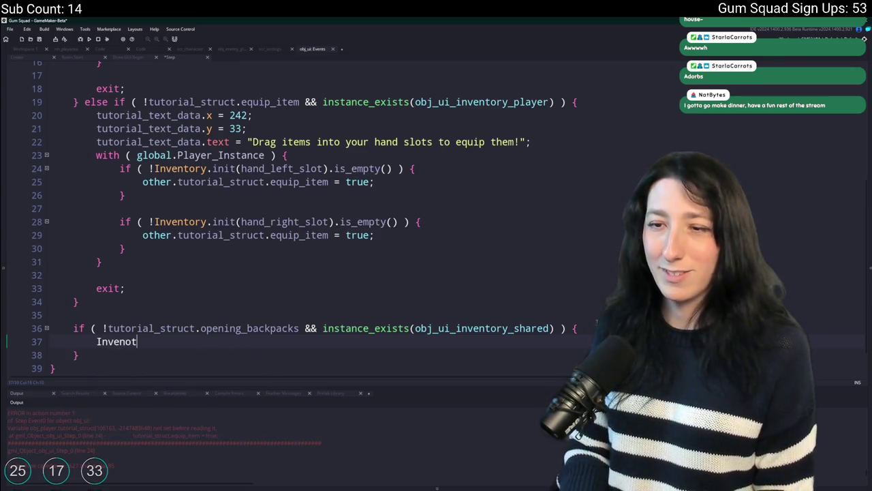
{"action": "key", "text": "BackSpace"}
{"action": "key", "text": "BackSpace"}
{"action": "type", "text": "tory.init("}
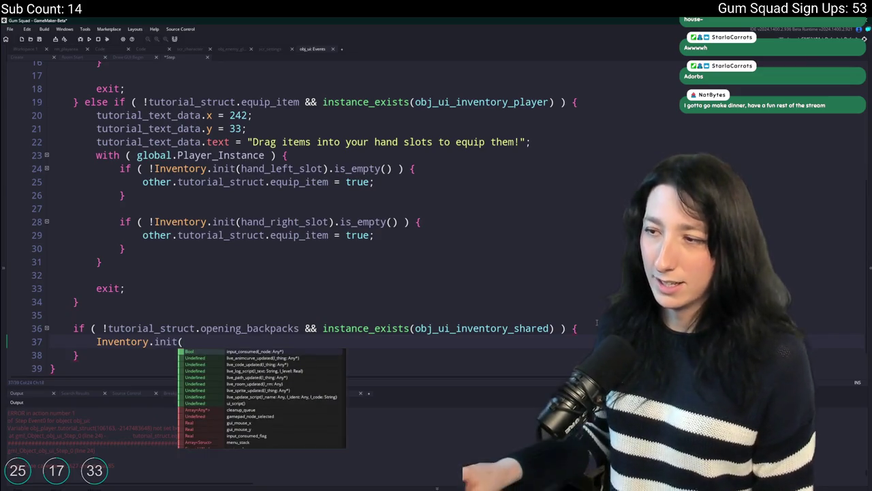
{"action": "middle_click", "coordinate": [492, 328]}
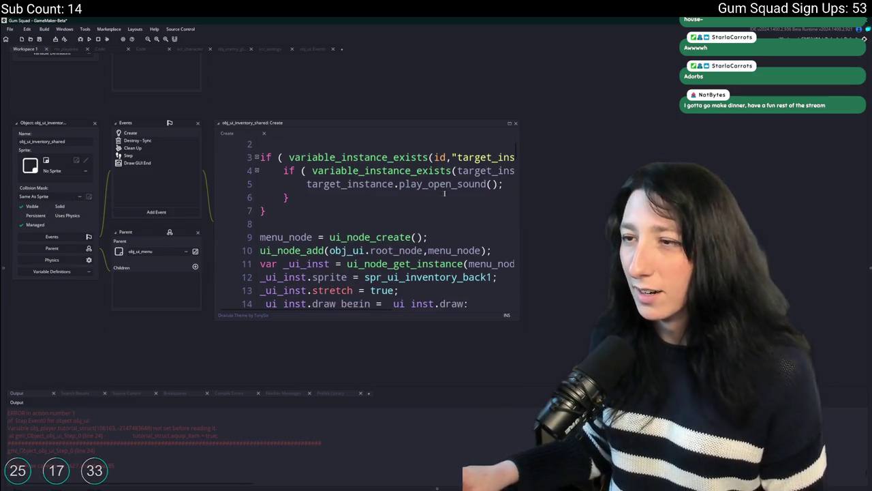
{"action": "left_click", "coordinate": [402, 185]}
{"action": "scroll", "coordinate": [486, 235], "scroll_direction": "down", "scroll_amount": 2}
{"action": "left_click", "coordinate": [487, 235]}
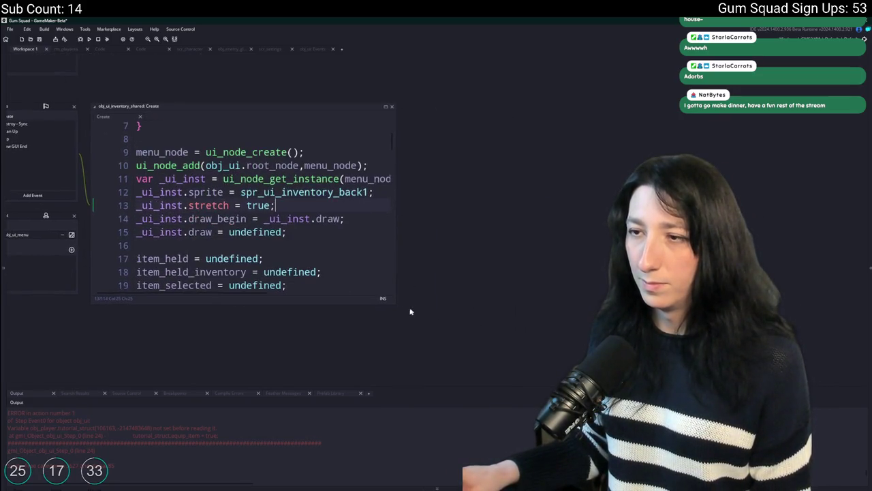
{"action": "left_click_drag", "start_coordinate": [395, 306], "coordinate": [614, 385]}
{"action": "scroll", "coordinate": [220, 226], "scroll_direction": "down", "scroll_amount": 3}
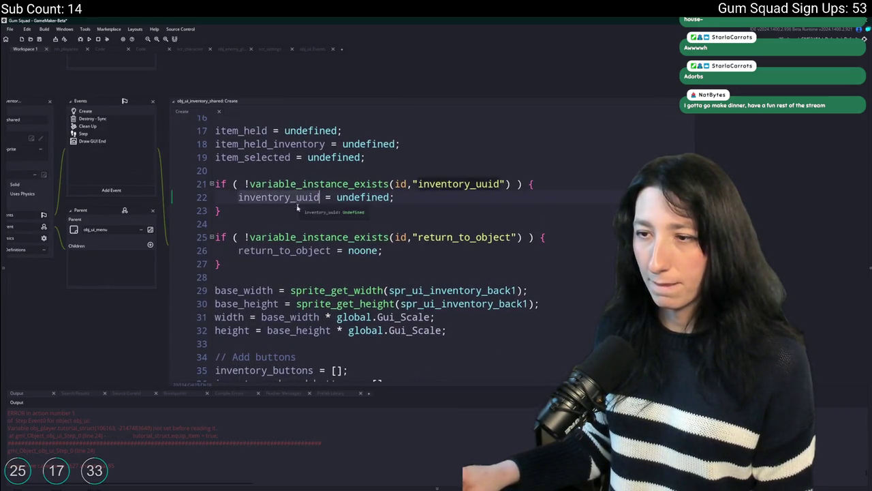
{"action": "scroll", "coordinate": [310, 198], "scroll_direction": "down", "scroll_amount": 4}
{"action": "scroll", "coordinate": [310, 181], "scroll_direction": "down", "scroll_amount": 10}
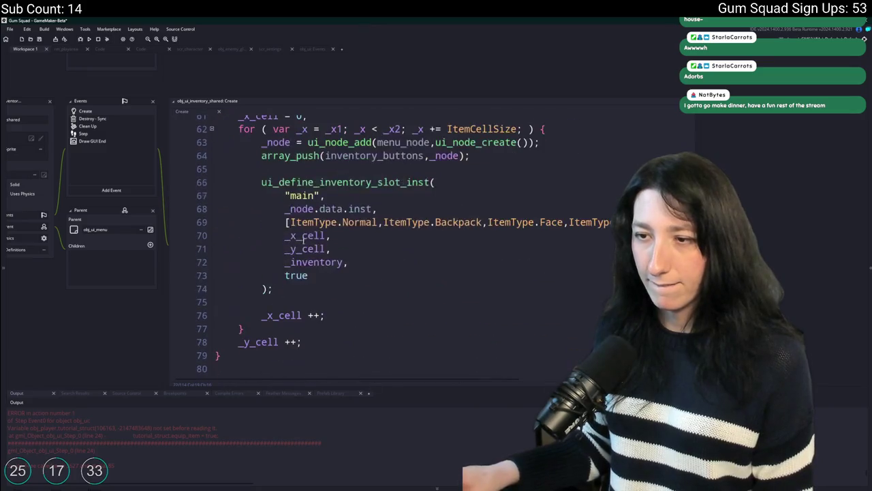
{"action": "left_click", "coordinate": [319, 208]}
{"action": "scroll", "coordinate": [389, 229], "scroll_direction": "up", "scroll_amount": 7}
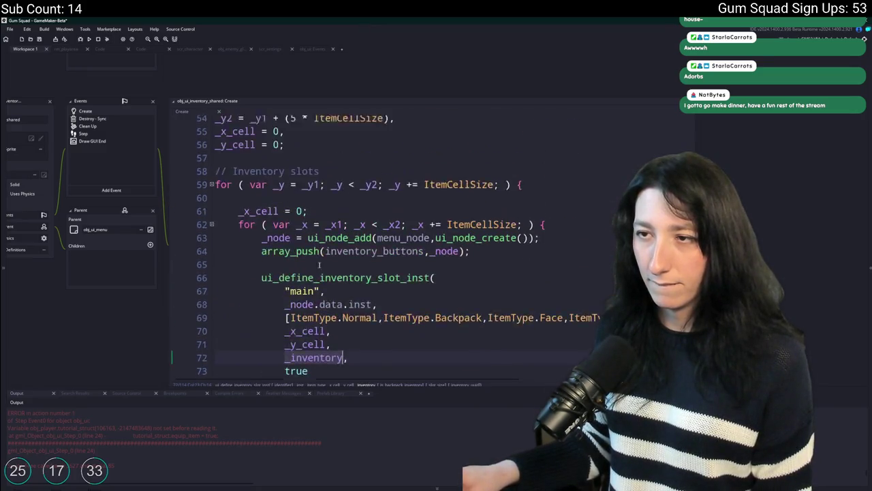
{"action": "scroll", "coordinate": [384, 316], "scroll_direction": "down", "scroll_amount": 11}
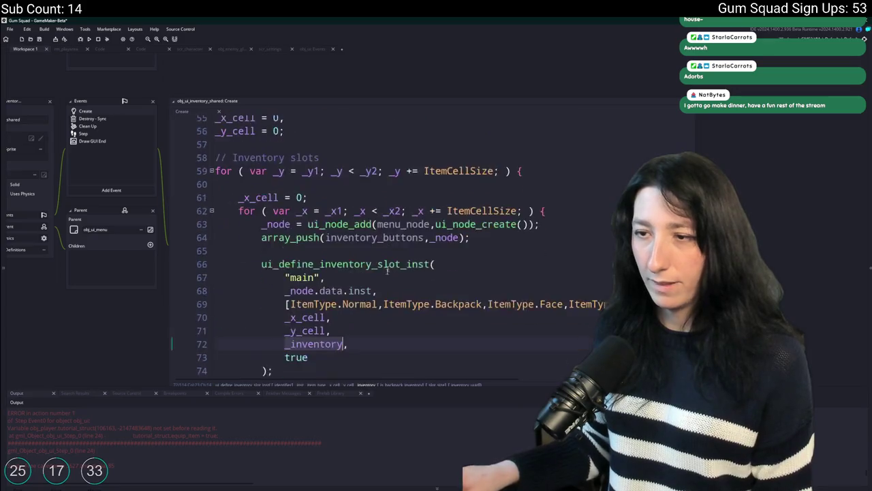
{"action": "left_click", "coordinate": [380, 205]}
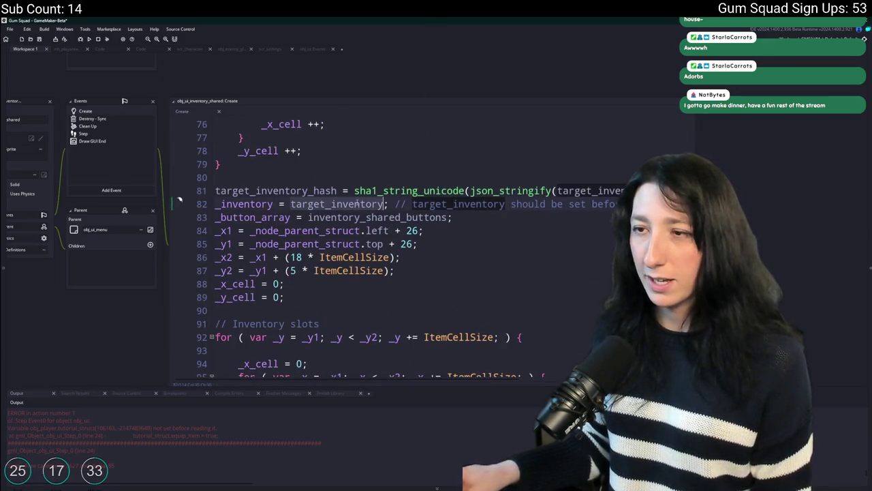
{"action": "left_click", "coordinate": [302, 50]}
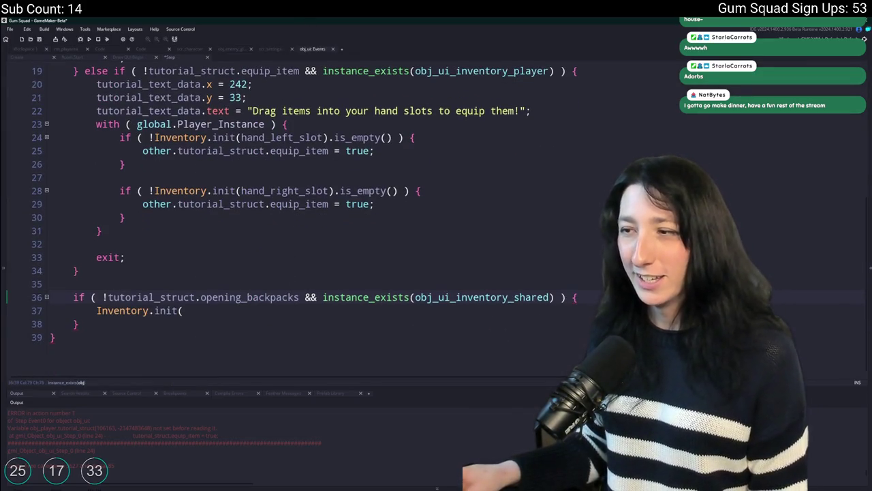
Complete the call as Inventory.init(obj_ui_inventory_shared.target_inventory).get
{"action": "left_click", "coordinate": [579, 301]}
{"action": "type", "text": "target_inventorys"}
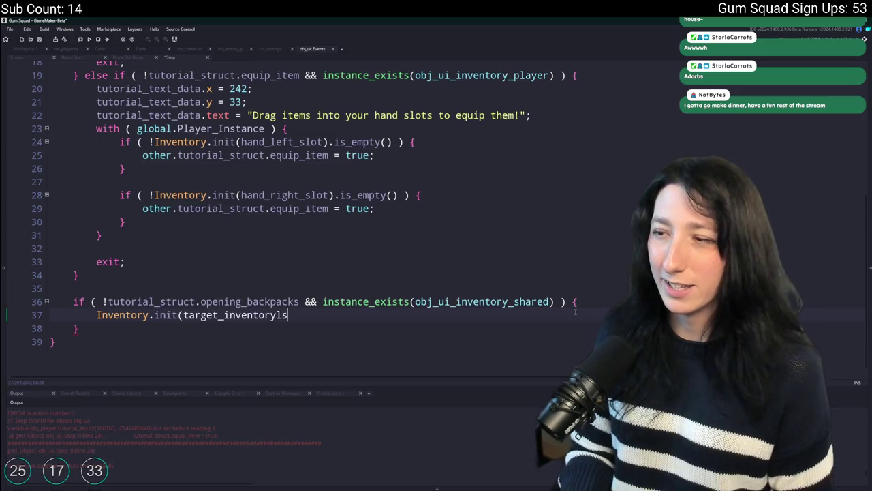
{"action": "key", "text": "ctrl+BackSpace"}
{"action": "type", "text": "obj_ui_in"}
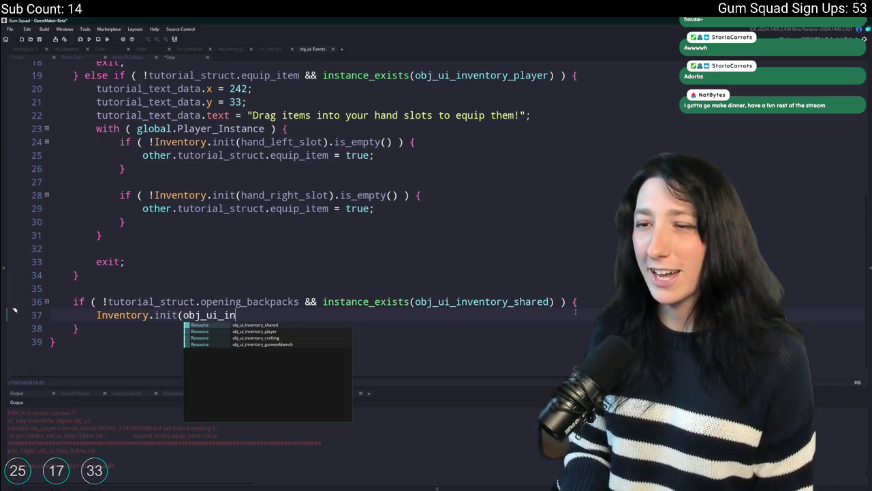
{"action": "type", "text": "ventory_shared.target_inventory"}
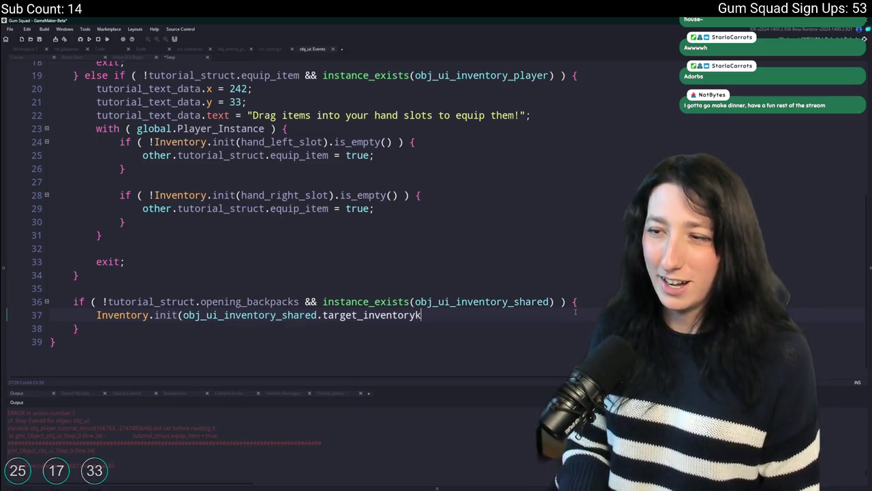
{"action": "type", "text": ").get"}
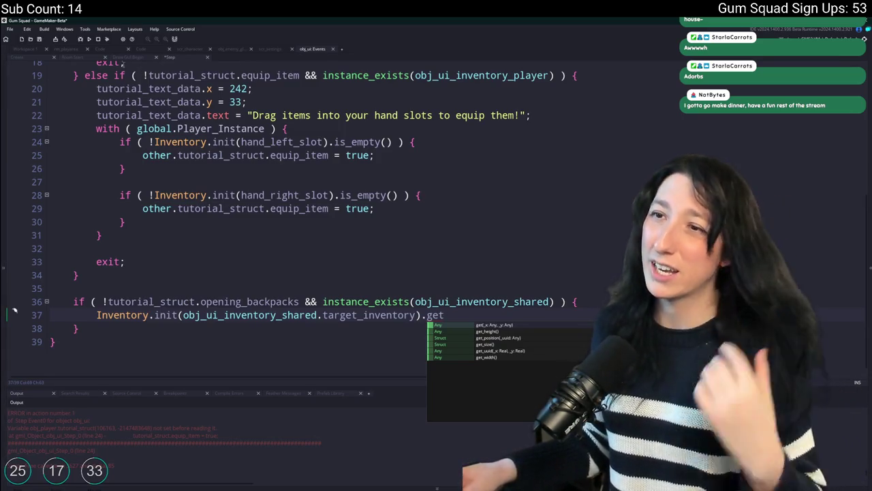
{"action": "middle_click", "coordinate": [116, 314]}
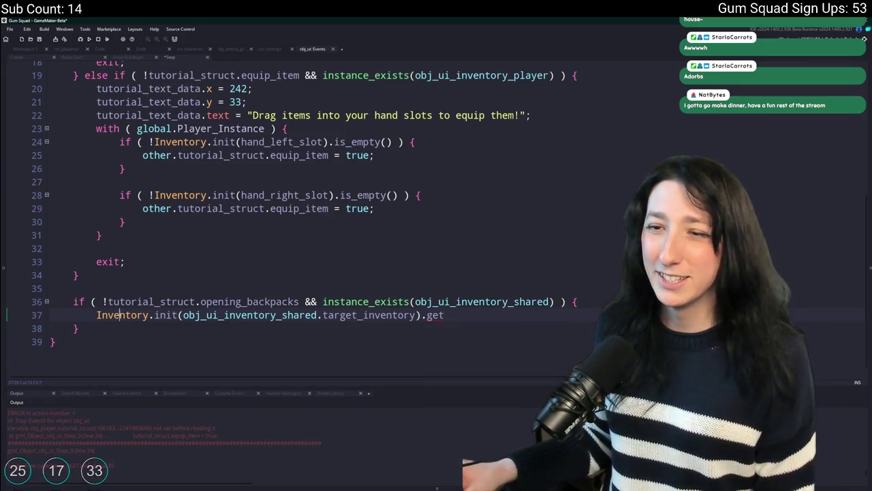
In scr_inventory, collapse the get_uuid, is_empty and swap_items functions
{"action": "scroll", "coordinate": [169, 252], "scroll_direction": "down", "scroll_amount": 2}
{"action": "scroll", "coordinate": [169, 252], "scroll_direction": "down", "scroll_amount": 2}
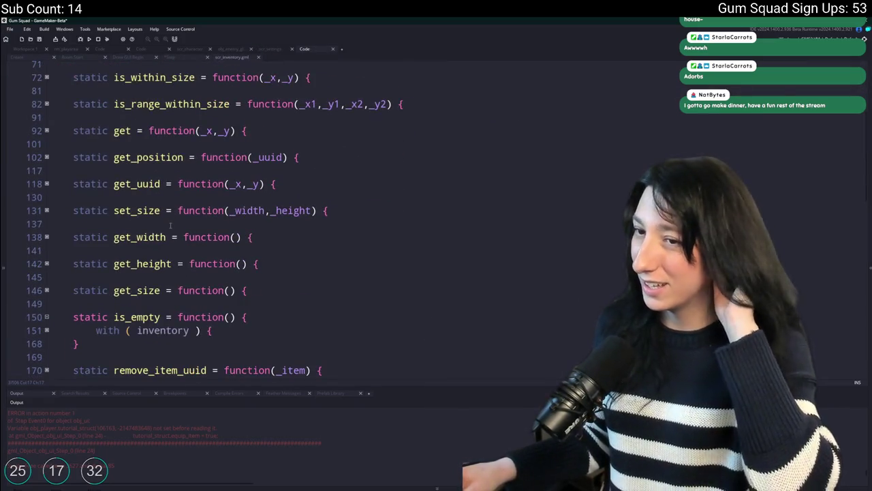
{"action": "left_click", "coordinate": [46, 183]}
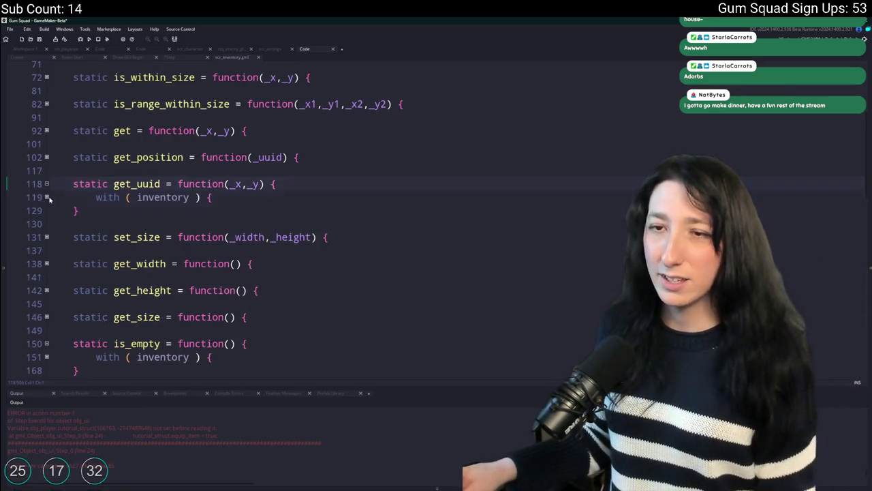
{"action": "left_click", "coordinate": [46, 184]}
{"action": "scroll", "coordinate": [54, 204], "scroll_direction": "down", "scroll_amount": 3}
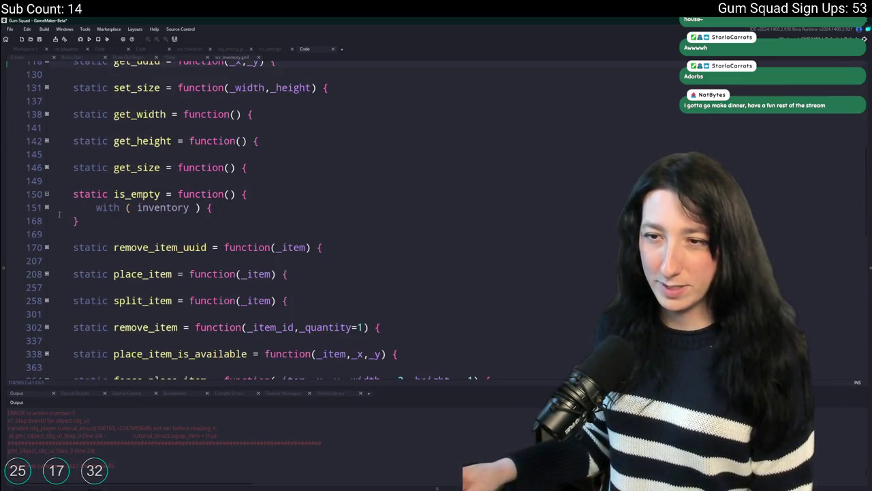
{"action": "left_click", "coordinate": [47, 195]}
{"action": "scroll", "coordinate": [49, 199], "scroll_direction": "down", "scroll_amount": 3}
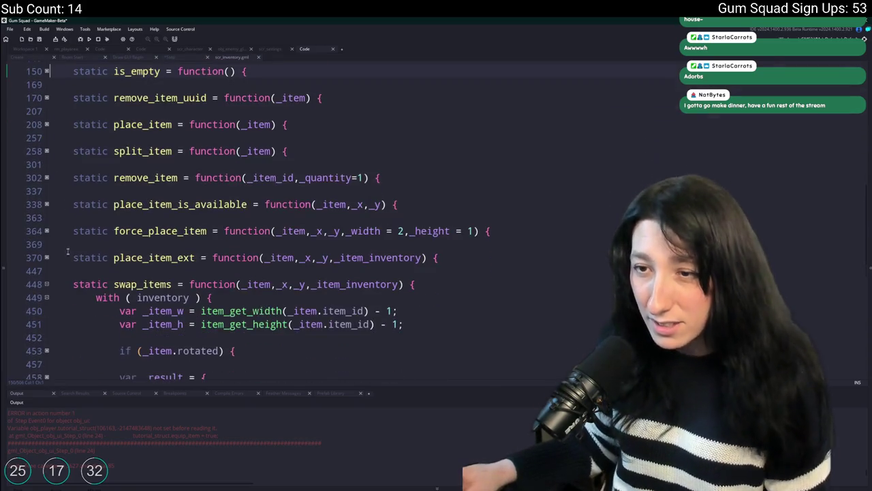
{"action": "left_click", "coordinate": [47, 284]}
{"action": "scroll", "coordinate": [49, 286], "scroll_direction": "down", "scroll_amount": 1}
Scroll back up and expand the update_weight function
{"action": "scroll", "coordinate": [50, 290], "scroll_direction": "up", "scroll_amount": 2}
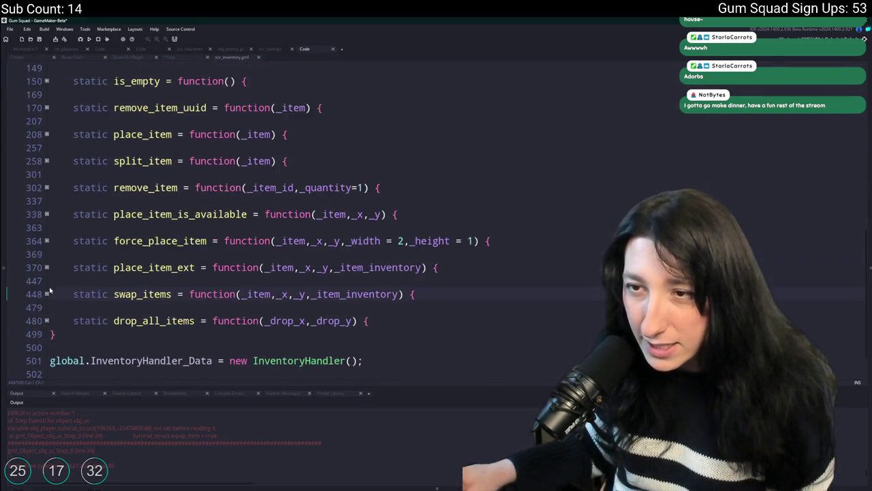
{"action": "scroll", "coordinate": [49, 291], "scroll_direction": "up", "scroll_amount": 3}
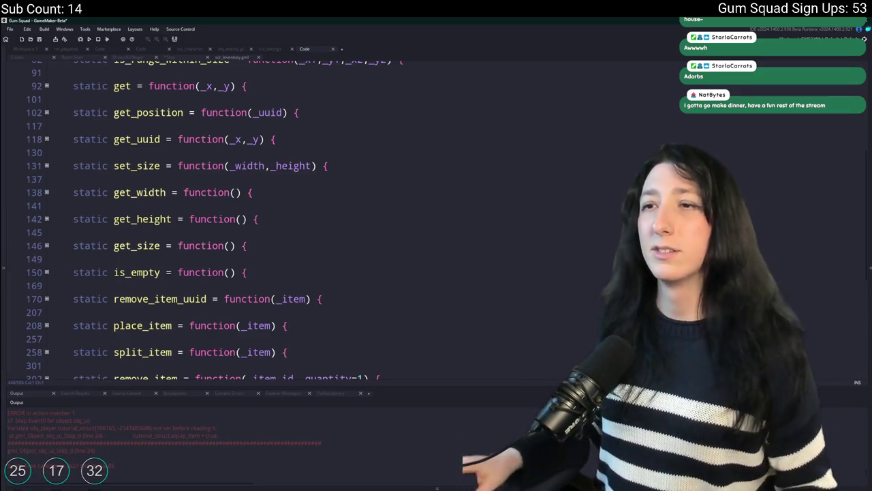
{"action": "scroll", "coordinate": [238, 221], "scroll_direction": "up", "scroll_amount": 1}
{"action": "scroll", "coordinate": [254, 141], "scroll_direction": "up", "scroll_amount": 1}
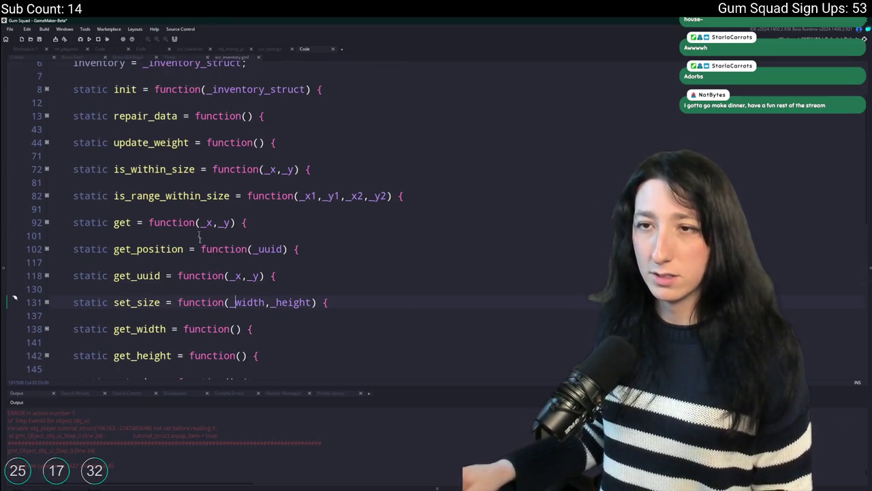
{"action": "scroll", "coordinate": [63, 165], "scroll_direction": "down", "scroll_amount": 2}
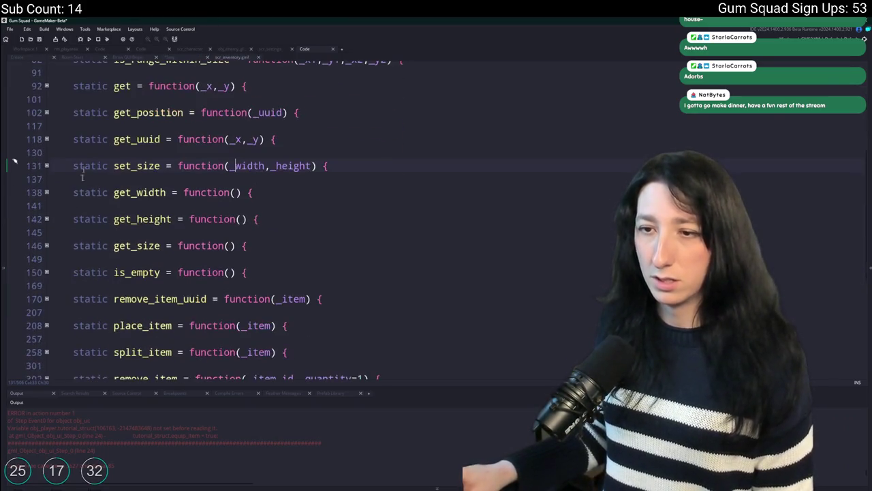
{"action": "scroll", "coordinate": [72, 144], "scroll_direction": "up", "scroll_amount": 1}
{"action": "left_click", "coordinate": [47, 115]}
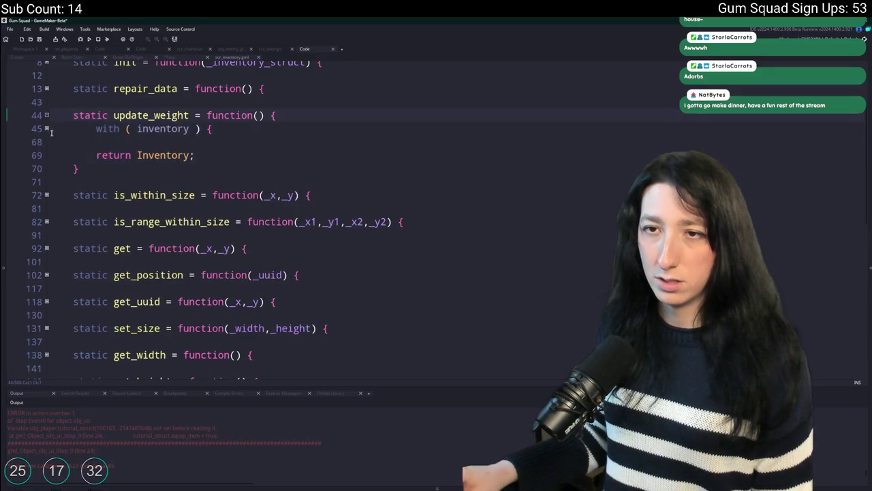
Expand and select the whole update_weight function, then duplicate it
{"action": "left_click", "coordinate": [47, 129]}
{"action": "left_click_drag", "start_coordinate": [103, 251], "coordinate": [88, 102]}
{"action": "key", "text": "ctrl+d"}
{"action": "scroll", "coordinate": [92, 160], "scroll_direction": "up", "scroll_amount": 2}
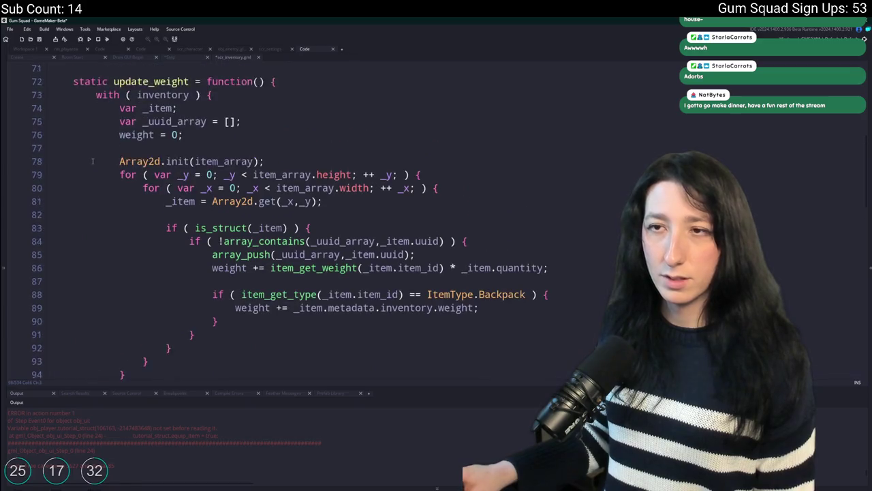
{"action": "scroll", "coordinate": [92, 161], "scroll_direction": "up", "scroll_amount": 2}
Rename the copy to has_item_type with the parameter _item_type
{"action": "left_click", "coordinate": [141, 140]}
{"action": "left_click_drag", "start_coordinate": [188, 149], "coordinate": [113, 149]}
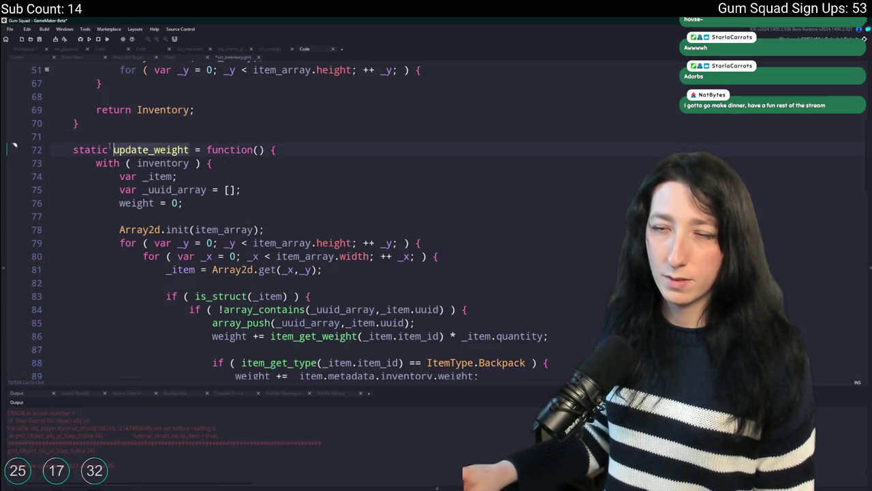
{"action": "type", "text": "has_item_type"}
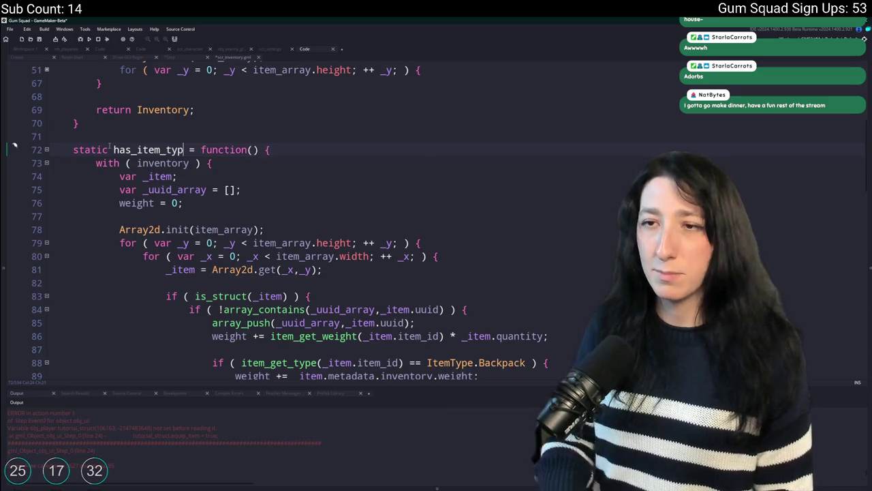
{"action": "left_click", "coordinate": [259, 149]}
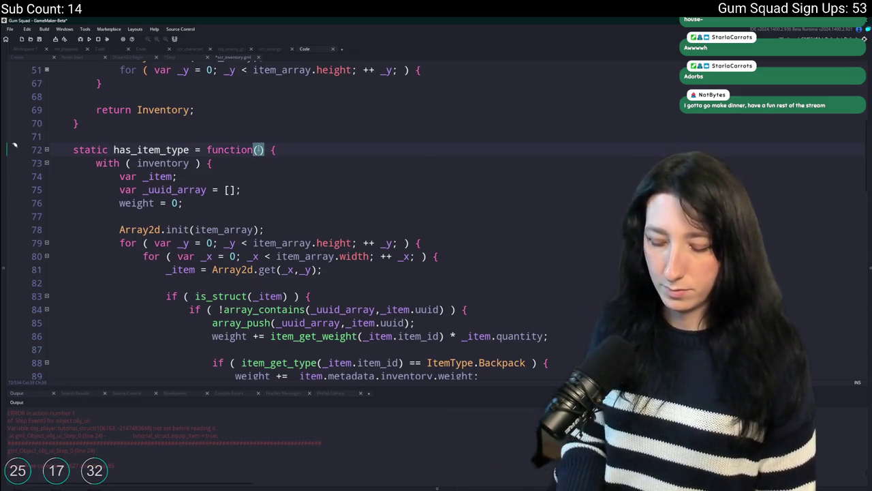
{"action": "type", "text": "_item"}
{"action": "key", "text": "BackSpace"}
{"action": "key", "text": "BackSpace"}
{"action": "key", "text": "BackSpace"}
{"action": "type", "text": "itme_typ"}
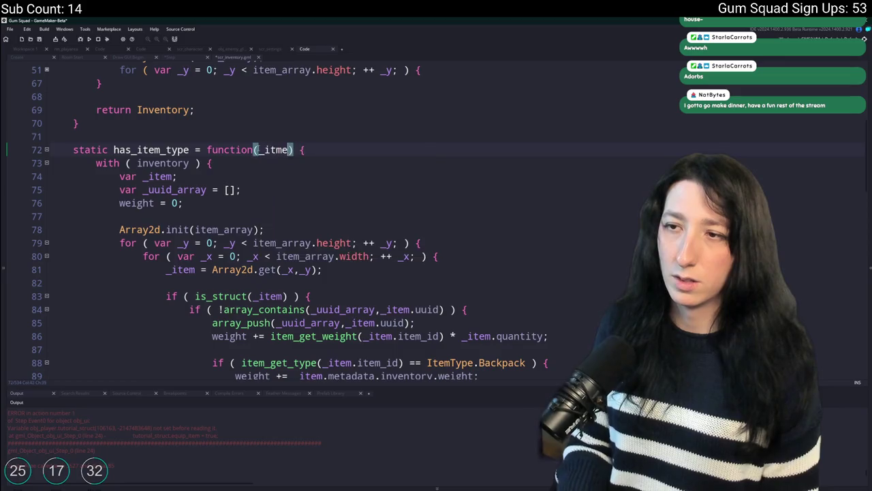
{"action": "key", "text": "BackSpace"}
{"action": "key", "text": "BackSpace"}
{"action": "key", "text": "BackSpace"}
{"action": "type", "text": "tem_typei"}
{"action": "key", "text": "BackSpace"}
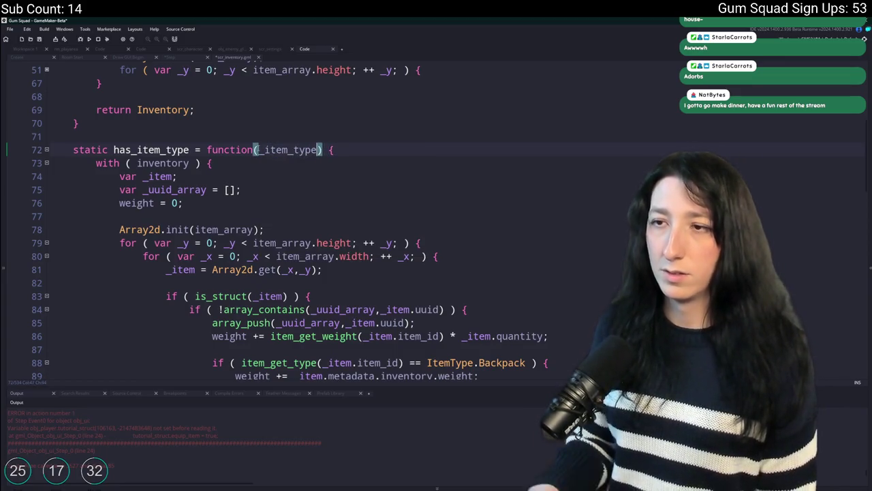
{"action": "left_click", "coordinate": [189, 149]}
{"action": "scroll", "coordinate": [218, 182], "scroll_direction": "down", "scroll_amount": 2}
{"action": "scroll", "coordinate": [218, 182], "scroll_direction": "down", "scroll_amount": 2}
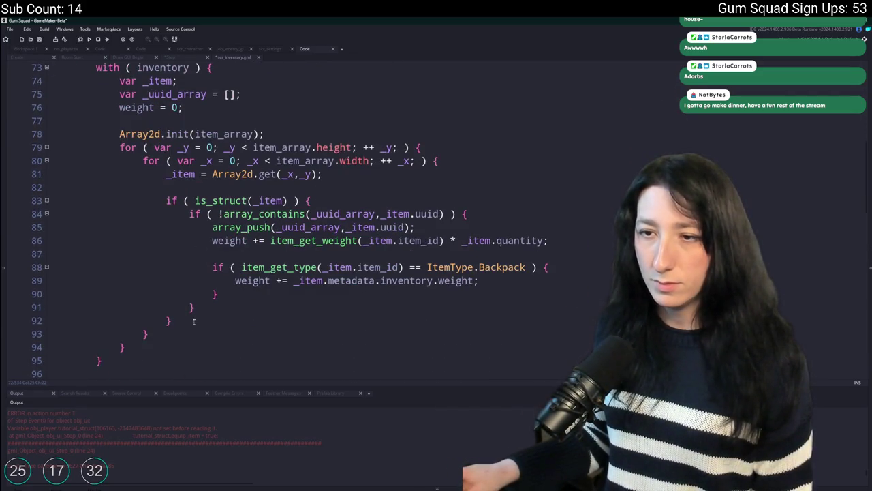
Replace the copied weight-counting block with a condition on item_get_type(_item.item_id)
{"action": "left_click", "coordinate": [217, 213], "text": "shift"}
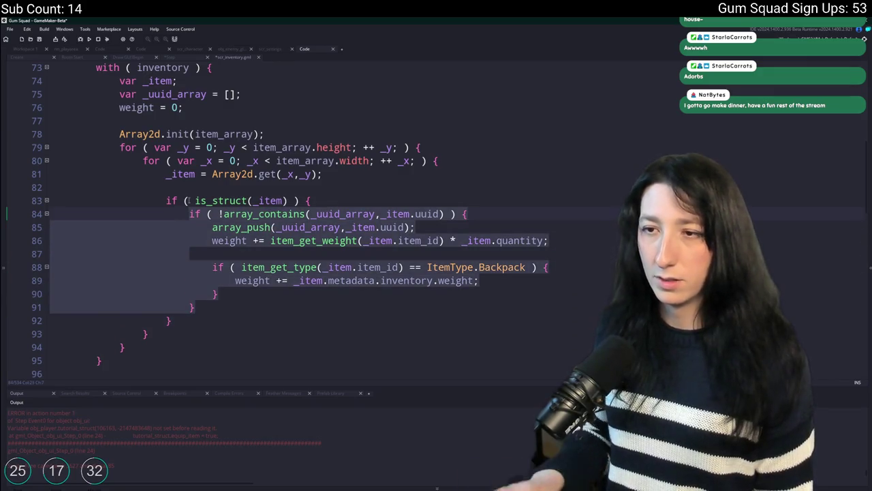
{"action": "key", "text": "BackSpace"}
{"action": "type", "text": "has_item_type"}
{"action": "key", "text": "ctrl+BackSpace"}
{"action": "type", "text": "_item.item_i9"}
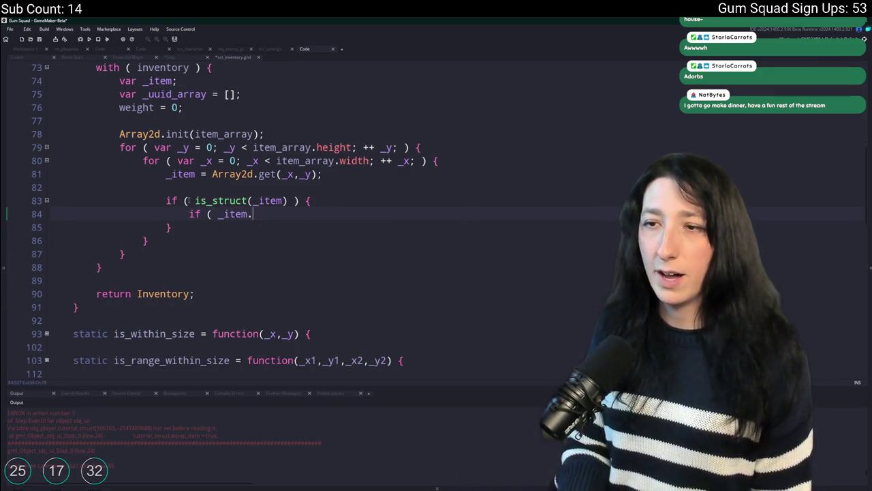
{"action": "key", "text": "BackSpace"}
{"action": "key", "text": "BackSpace"}
{"action": "key", "text": "BackSpace"}
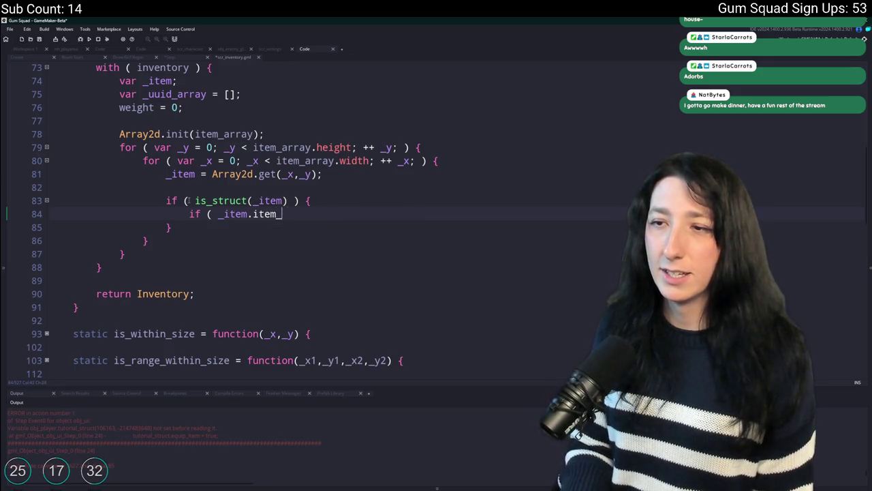
{"action": "type", "text": "m_id)"}
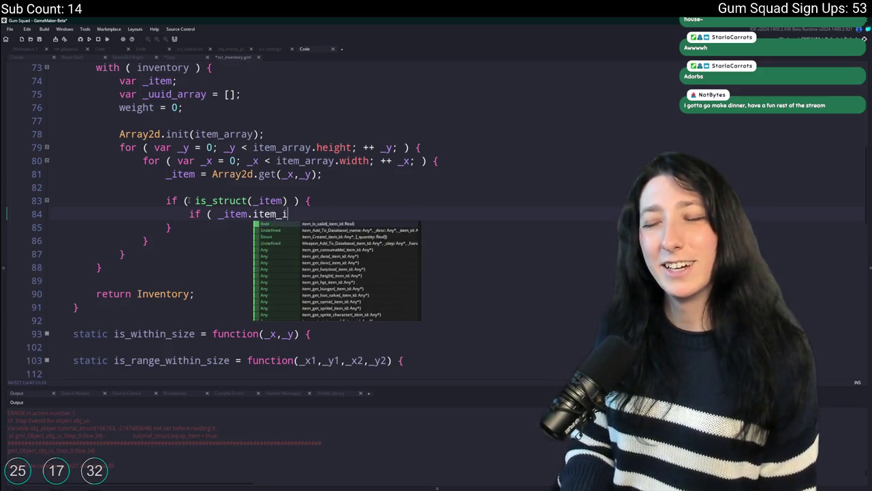
{"action": "left_click", "coordinate": [218, 213]}
{"action": "type", "text": "item_get_typ"}
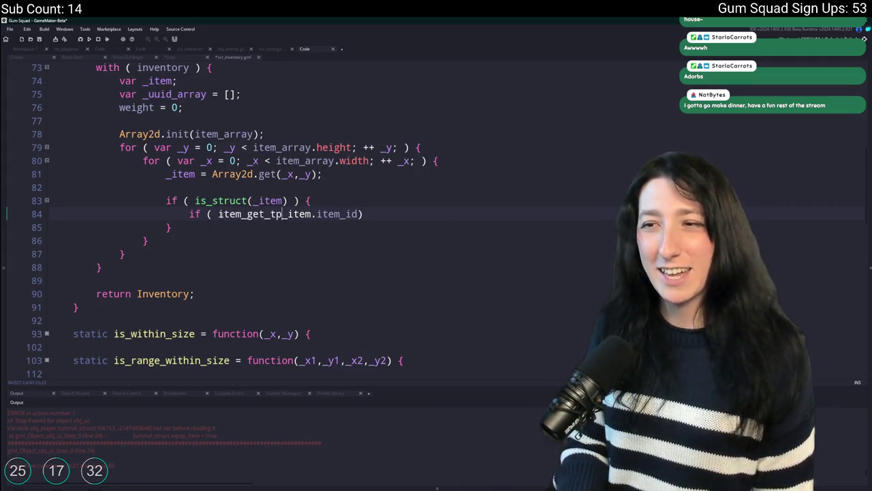
{"action": "key", "text": "BackSpace"}
{"action": "type", "text": "ype("}
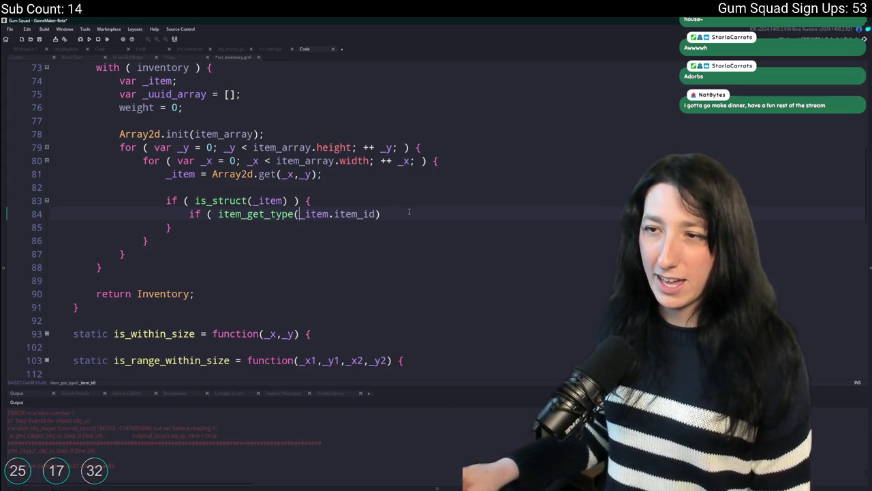
Compare the item type against _item_type and return true inside the if block
{"action": "left_click", "coordinate": [409, 213]}
{"action": "type", "text": "== has_item_type"}
{"action": "key", "text": "ctrl+BackSpace"}
{"action": "type", "text": "_item_type "}
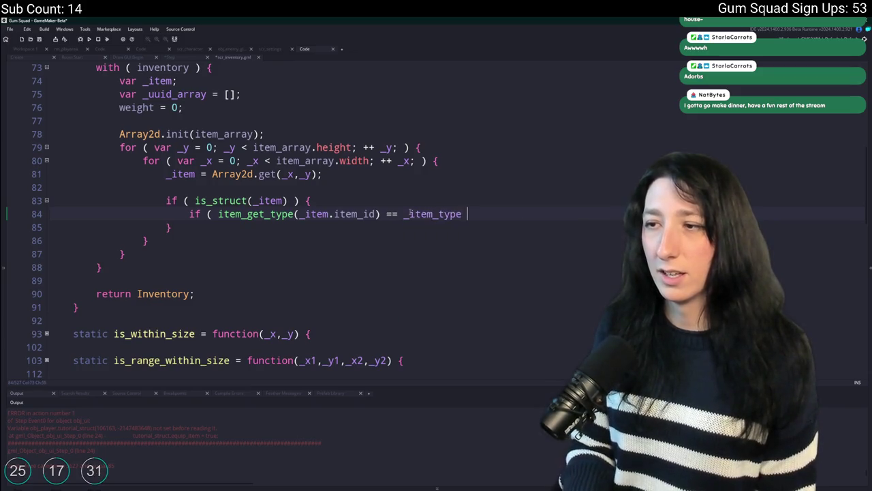
{"action": "type", "text": ") {"}
{"action": "key", "text": "Return"}
{"action": "type", "text": "ret"}
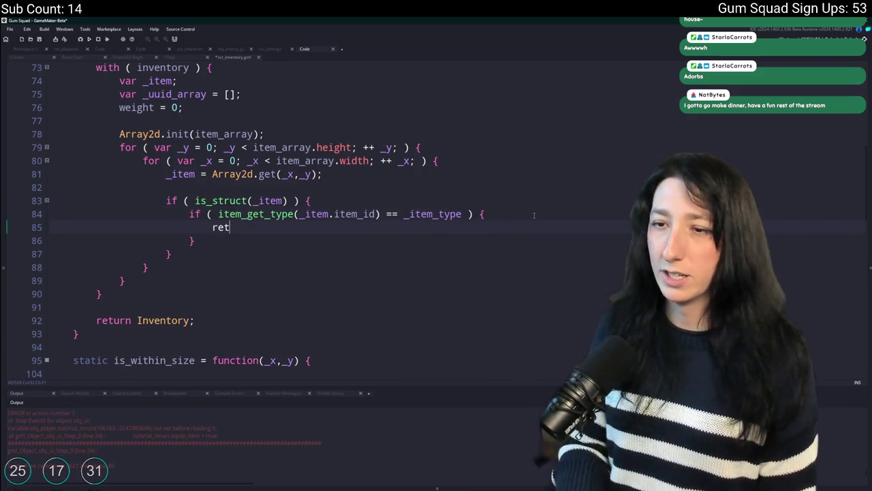
{"action": "type", "text": "urn true;"}
Make has_item_type return false at the end instead of Inventory
{"action": "scroll", "coordinate": [530, 212], "scroll_direction": "up", "scroll_amount": 1}
{"action": "left_click", "coordinate": [530, 212]}
{"action": "scroll", "coordinate": [530, 212], "scroll_direction": "up", "scroll_amount": 3}
{"action": "scroll", "coordinate": [156, 345], "scroll_direction": "down", "scroll_amount": 4}
{"action": "double_click", "coordinate": [164, 321]}
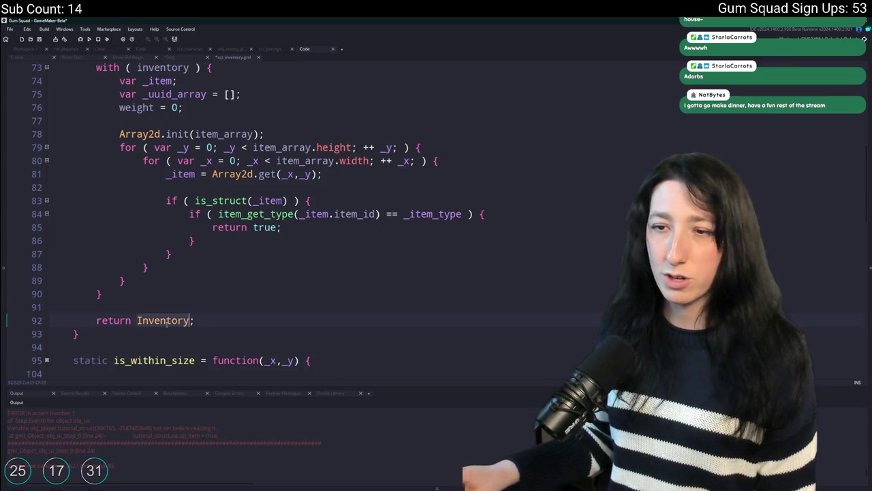
{"action": "type", "text": "false"}
Copy the has_item_type method name and return to the obj_ui Step event code
{"action": "left_click", "coordinate": [247, 227]}
{"action": "scroll", "coordinate": [246, 216], "scroll_direction": "up", "scroll_amount": 2}
{"action": "scroll", "coordinate": [246, 215], "scroll_direction": "up", "scroll_amount": 1}
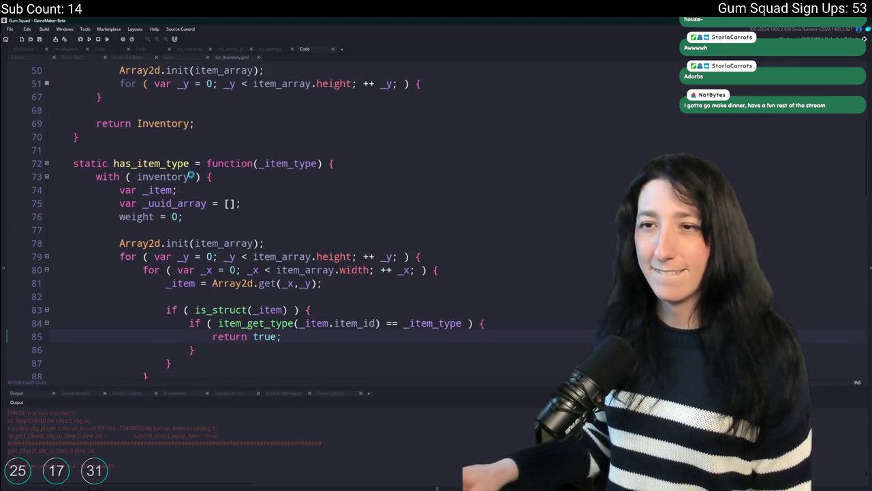
{"action": "double_click", "coordinate": [166, 163]}
{"action": "scroll", "coordinate": [283, 68], "scroll_direction": "down", "scroll_amount": 2}
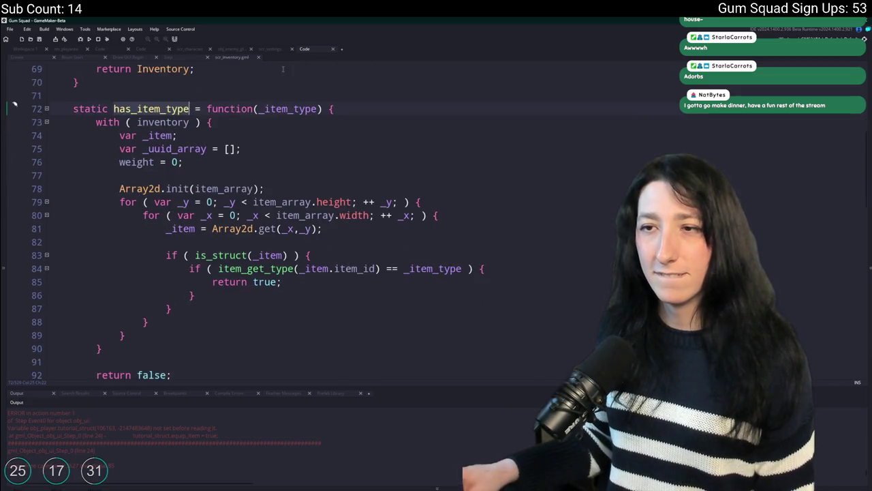
{"action": "key", "text": "ctrl+c"}
{"action": "left_click", "coordinate": [193, 59]}
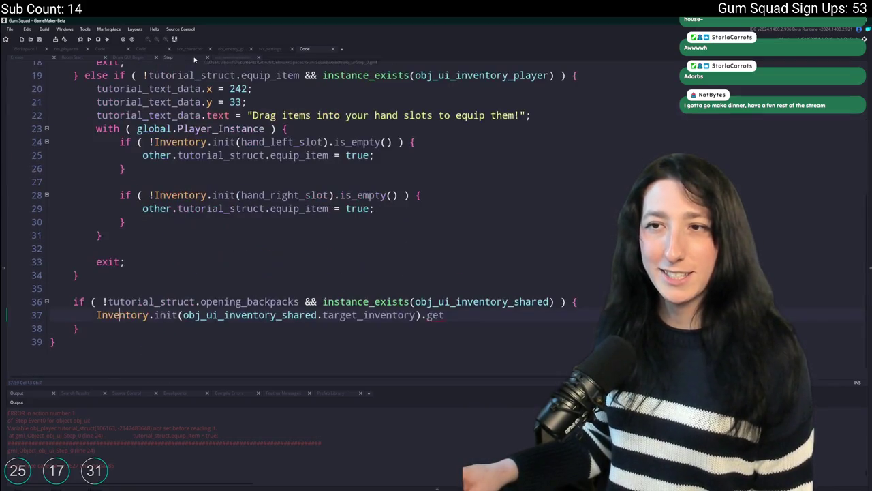
Change line 37's get call to has_item_type(ItemType.Backpack) and wrap it in 'if ('
{"action": "double_click", "coordinate": [436, 314]}
{"action": "key", "text": "ctrl+v"}
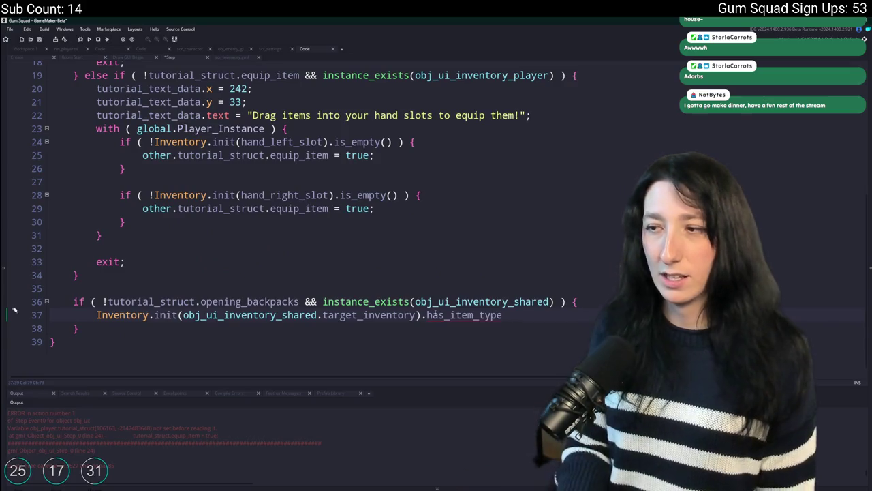
{"action": "type", "text": "(item_type"}
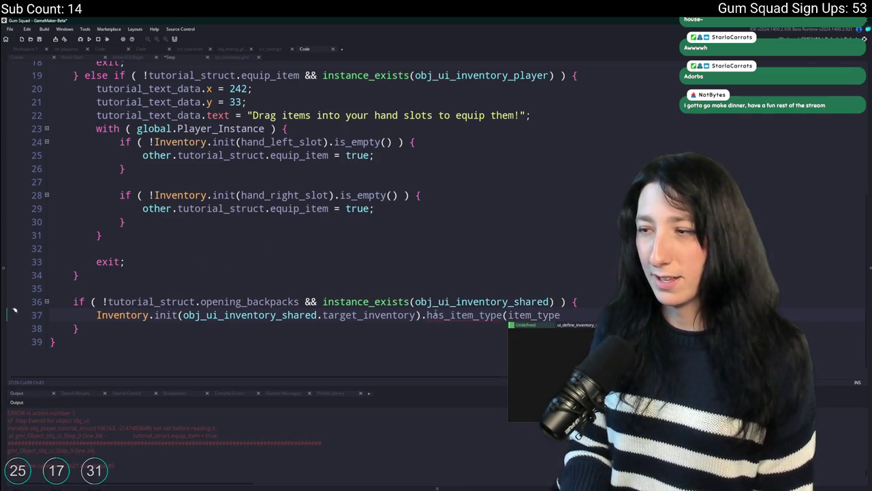
{"action": "key", "text": "BackSpace"}
{"action": "key", "text": "BackSpace"}
{"action": "key", "text": "BackSpace"}
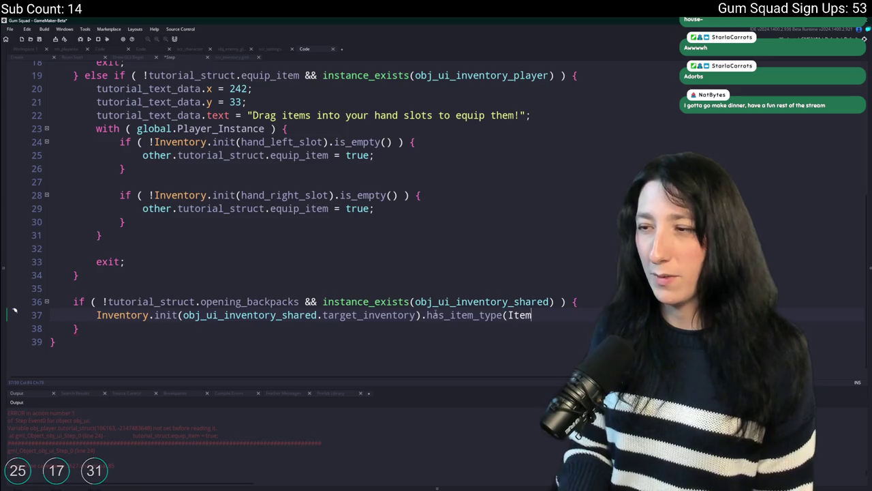
{"action": "type", "text": "Type."}
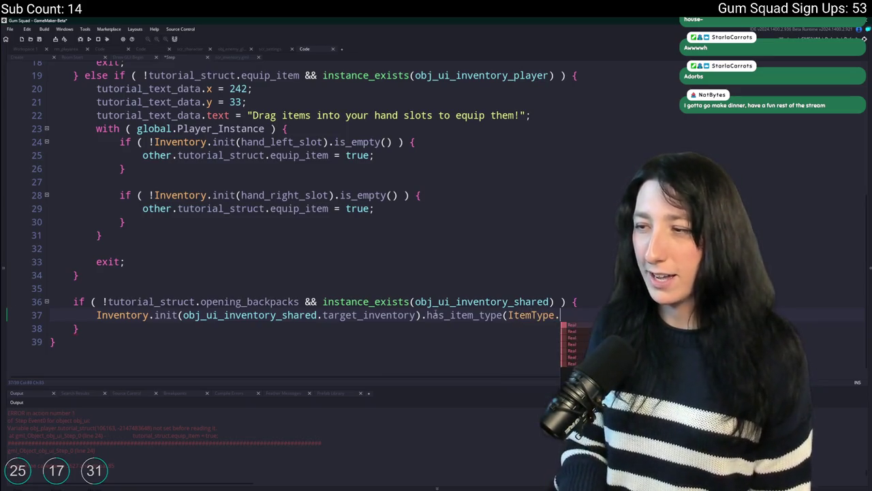
{"action": "type", "text": "Backpac"}
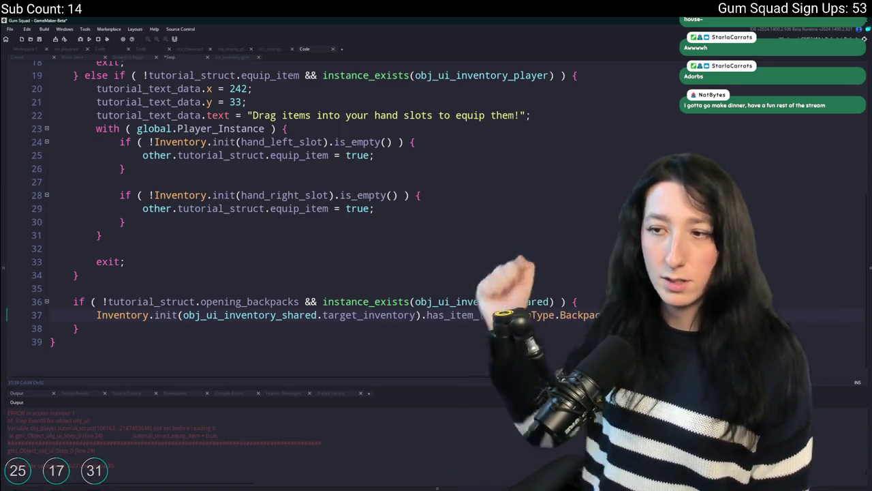
{"action": "scroll", "coordinate": [174, 366], "scroll_direction": "down", "scroll_amount": 1}
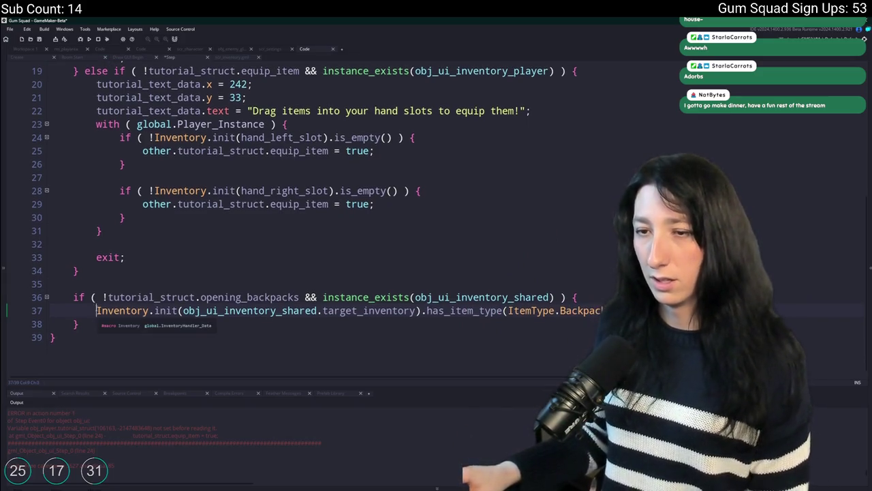
{"action": "type", "text": "if ("}
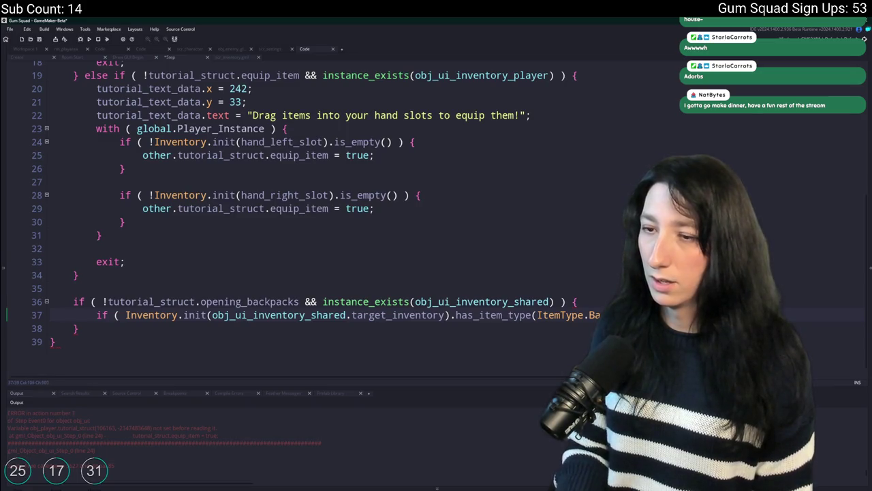
Duplicate the backpack check after || and point it at the global player instance's inventory
{"action": "scroll", "coordinate": [278, 182], "scroll_direction": "up", "scroll_amount": 5}
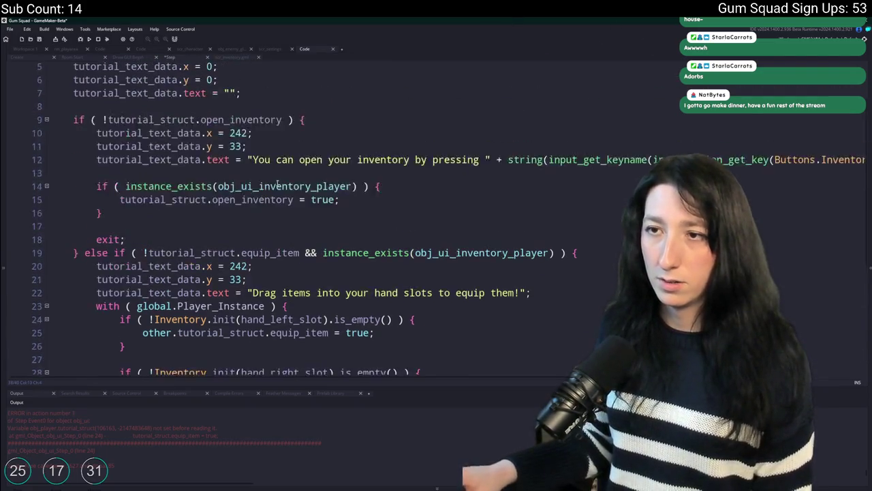
{"action": "scroll", "coordinate": [277, 182], "scroll_direction": "up", "scroll_amount": 2}
{"action": "scroll", "coordinate": [239, 177], "scroll_direction": "down", "scroll_amount": 6}
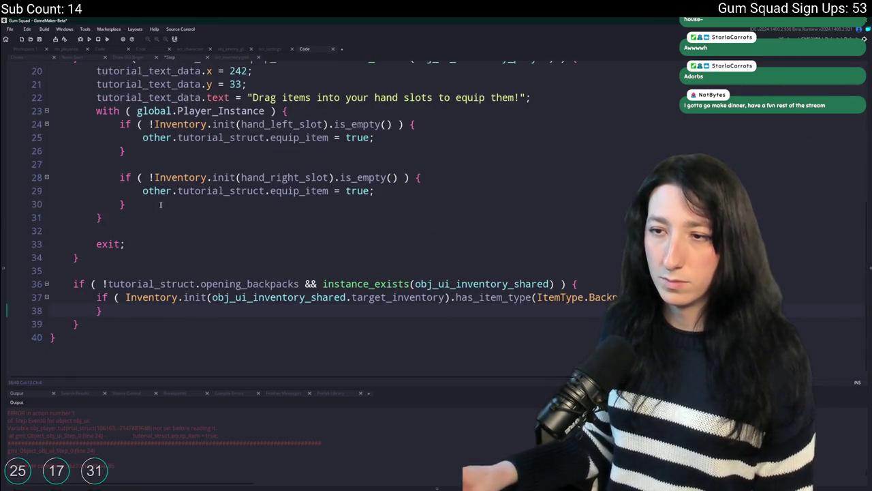
{"action": "scroll", "coordinate": [160, 204], "scroll_direction": "up", "scroll_amount": 4}
{"action": "scroll", "coordinate": [161, 205], "scroll_direction": "down", "scroll_amount": 4}
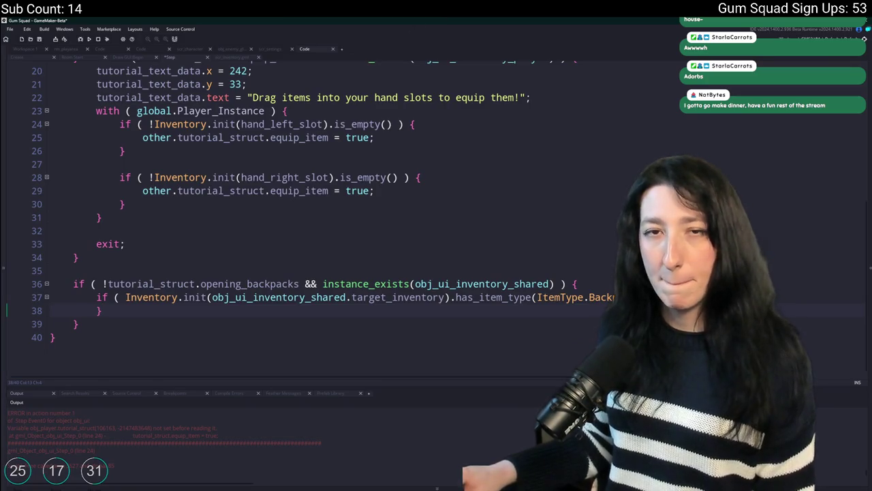
{"action": "left_click", "coordinate": [671, 301]}
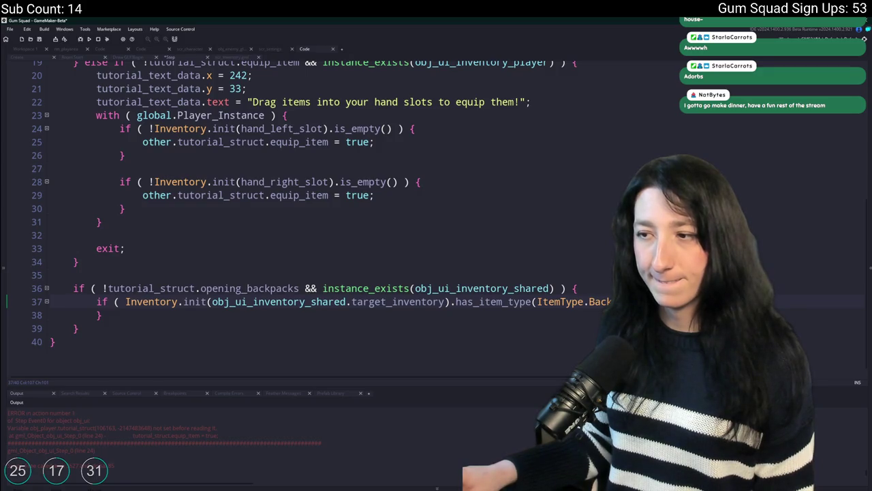
{"action": "key", "text": "ctrl+Left"}
{"action": "key", "text": "ctrl+Left"}
{"action": "key", "text": "ctrl+Left"}
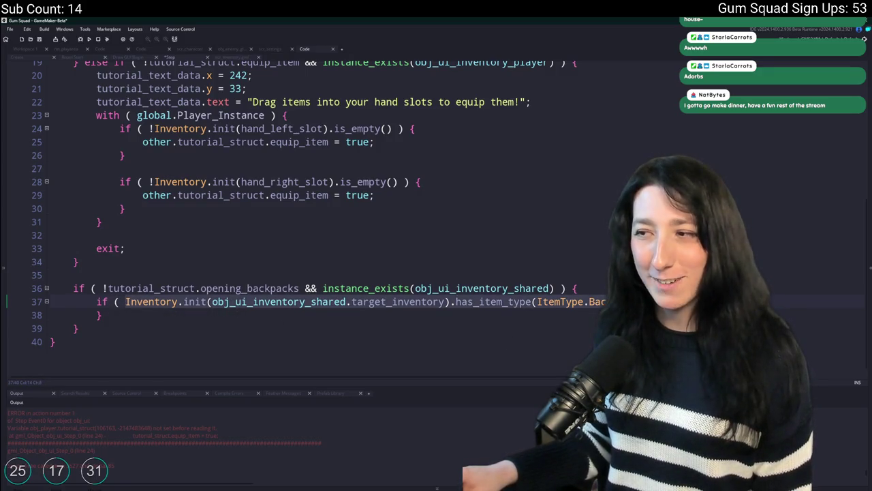
{"action": "key", "text": "shift+End"}
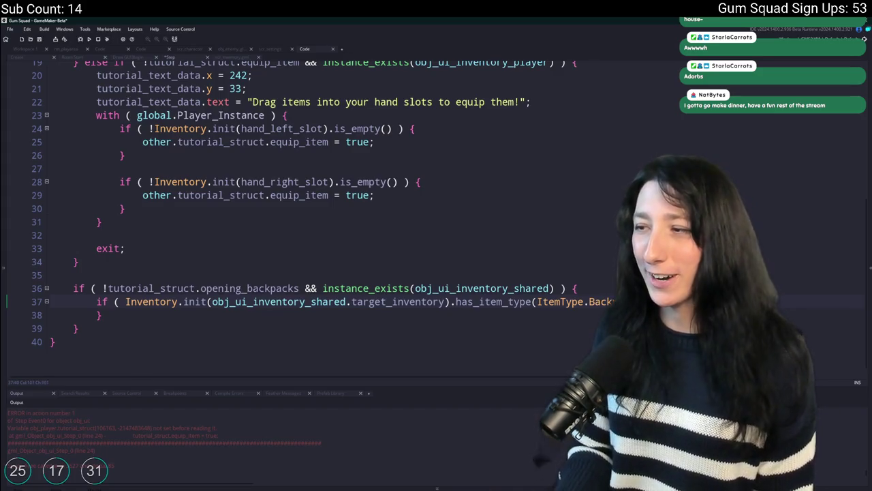
{"action": "scroll", "coordinate": [341, 204], "scroll_direction": "right", "scroll_amount": 3}
{"action": "key", "text": "ctrl+v"}
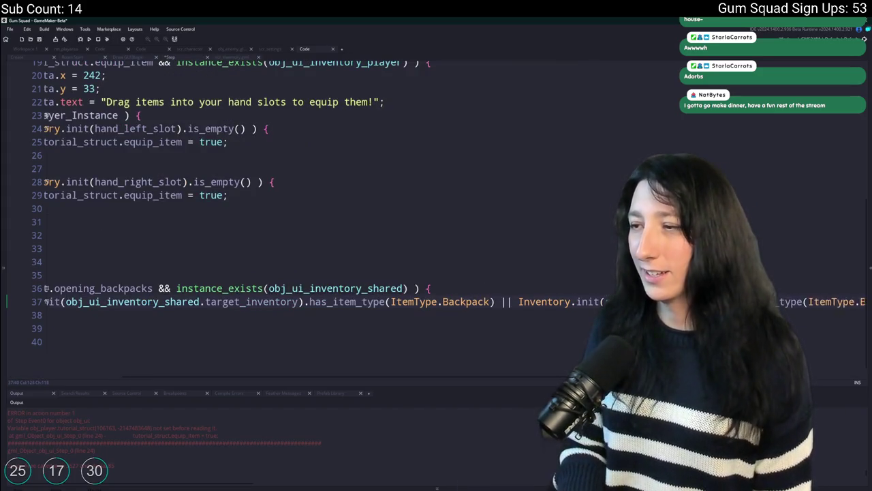
{"action": "type", "text": "obj_ui_inventory_"}
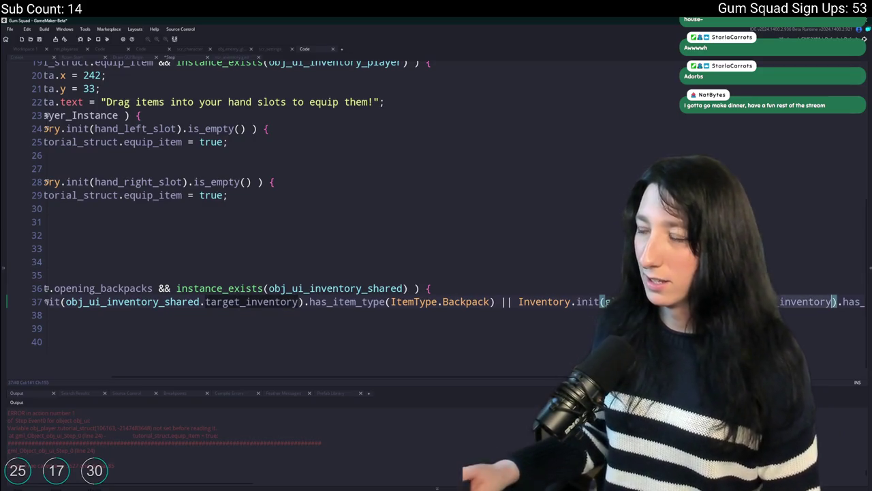
{"action": "type", "text": "gl"}
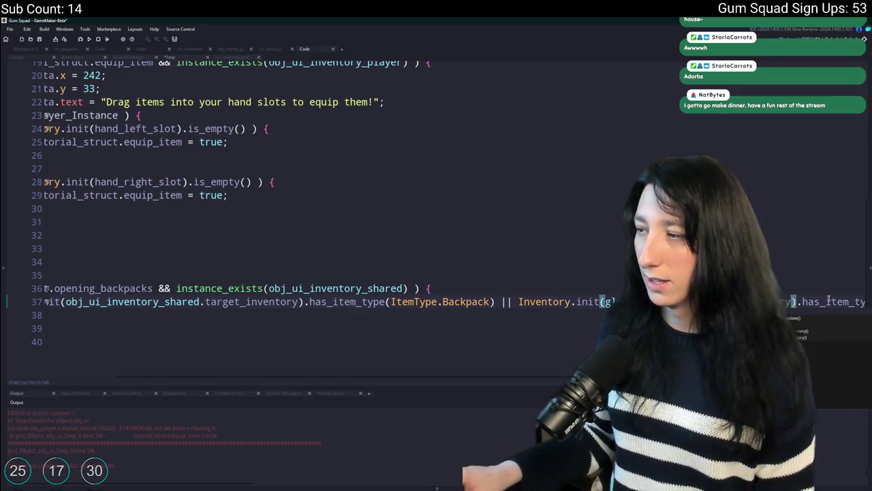
{"action": "key", "text": "End"}
{"action": "key", "text": "Home"}
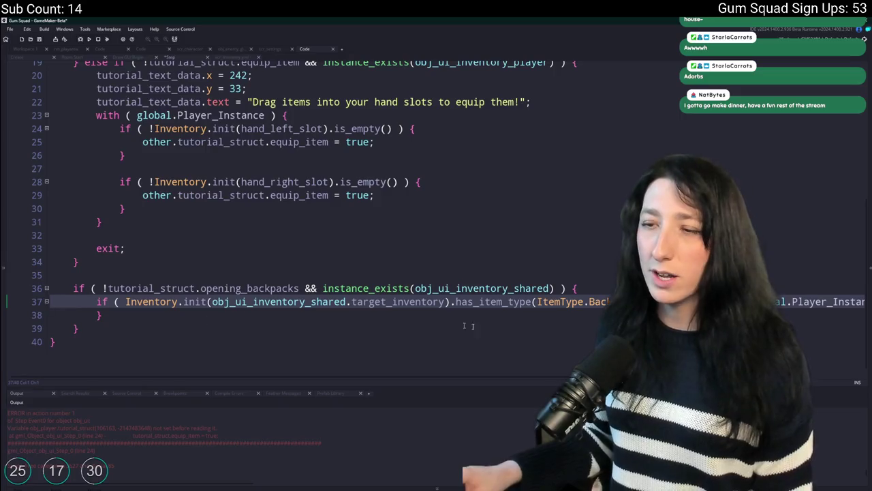
Copy the tutorial text setup lines 20–22 (x 242, y 33) into the if block, indented
{"action": "key", "text": "End"}
{"action": "key", "text": "Return"}
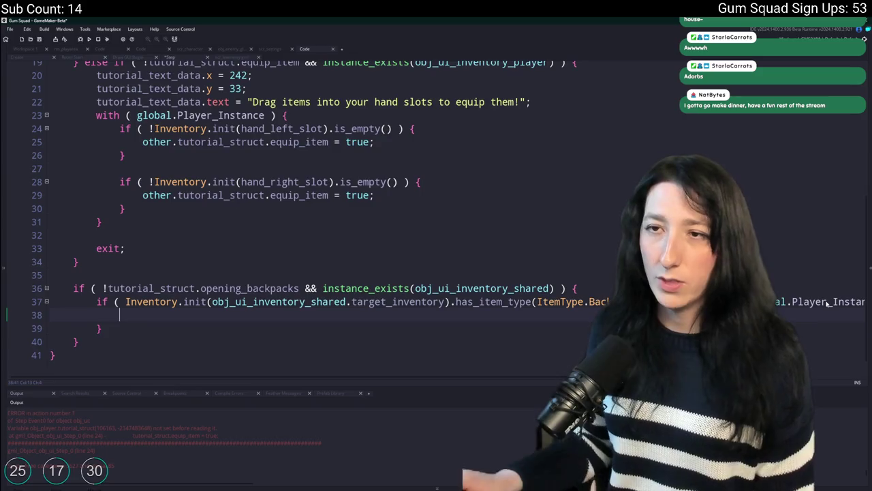
{"action": "scroll", "coordinate": [597, 186], "scroll_direction": "up", "scroll_amount": 1}
{"action": "left_click_drag", "start_coordinate": [531, 129], "coordinate": [98, 102]}
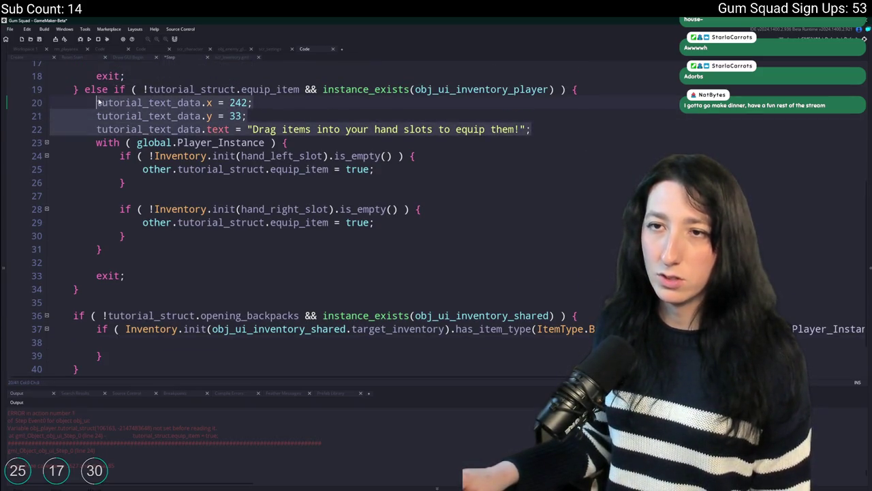
{"action": "key", "text": "ctrl+c"}
{"action": "left_click", "coordinate": [136, 342]}
{"action": "key", "text": "ctrl+v"}
{"action": "scroll", "coordinate": [198, 92], "scroll_direction": "down", "scroll_amount": 2}
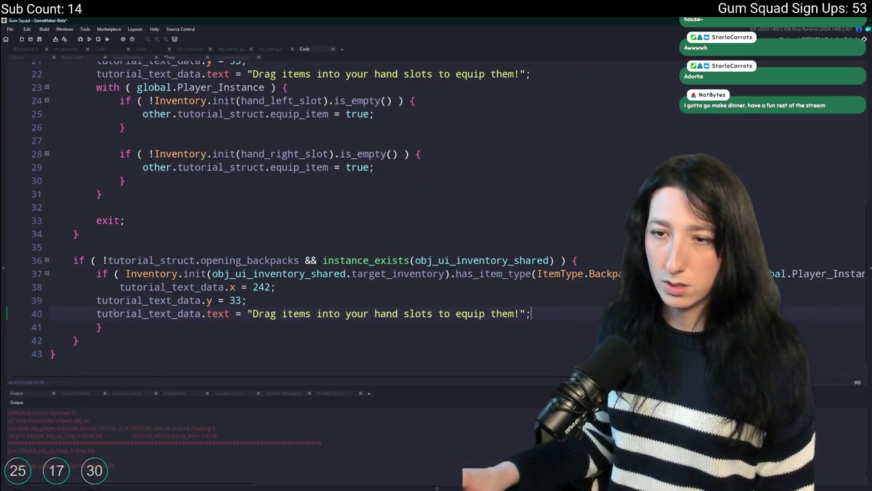
{"action": "left_click_drag", "start_coordinate": [116, 310], "coordinate": [97, 300]}
{"action": "key", "text": "Tab"}
Change the pasted hint string to 'You can press '
{"action": "left_click", "coordinate": [371, 313]}
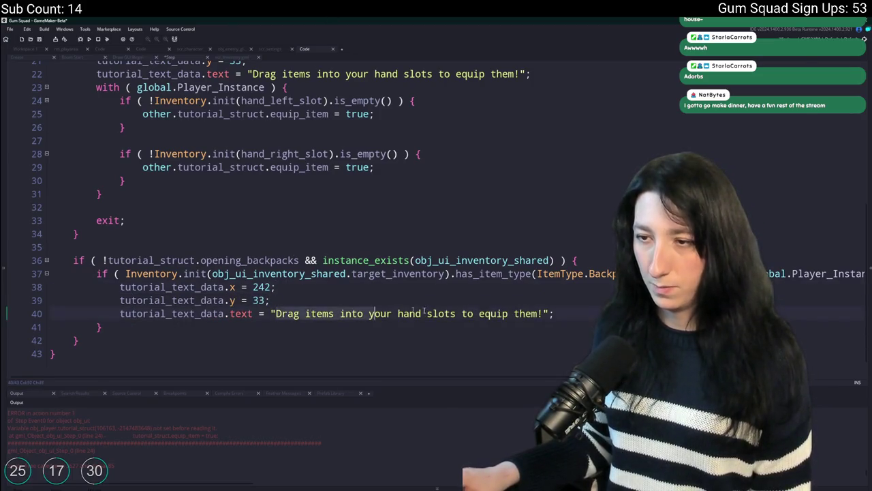
{"action": "double_click", "coordinate": [541, 314]}
{"action": "type", "text": "You can press"}
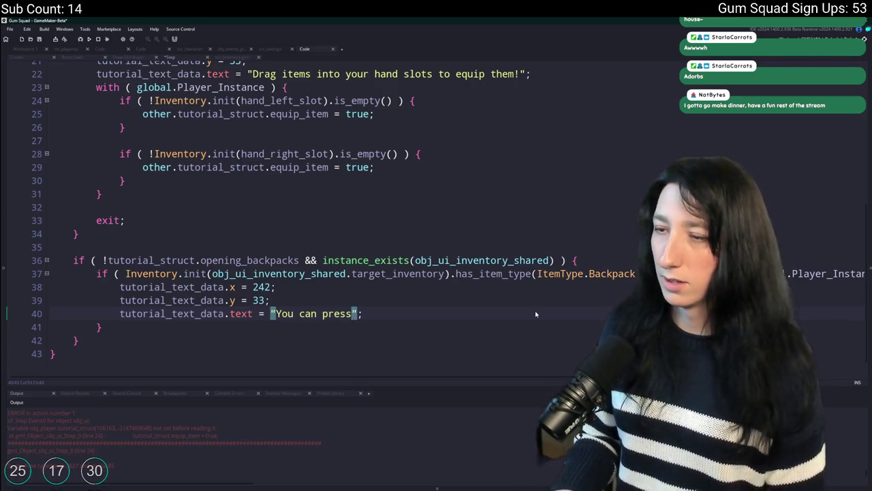
{"action": "key", "text": "Right"}
{"action": "key", "text": "Left"}
{"action": "key", "text": "Right"}
Append the key-name expression to the hint using Buttons.RightClick and close the brackets
{"action": "scroll", "coordinate": [536, 314], "scroll_direction": "up", "scroll_amount": 5}
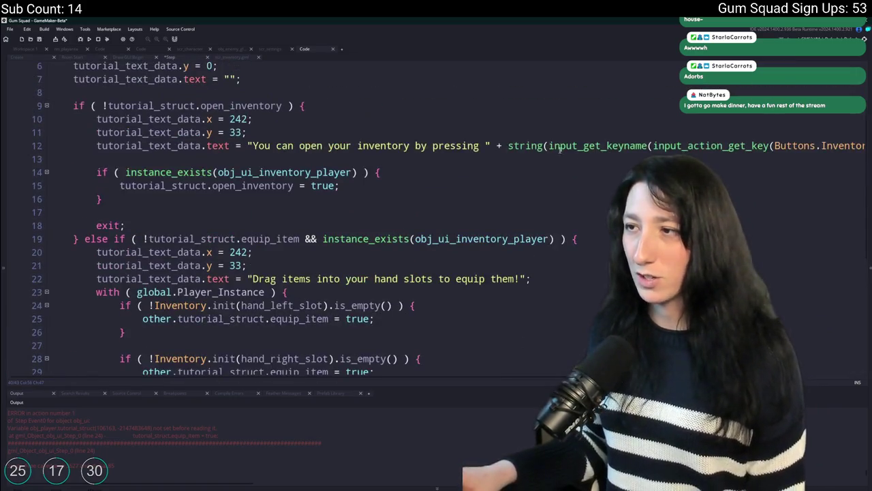
{"action": "left_click", "coordinate": [247, 132]}
{"action": "key", "text": "Down"}
{"action": "key", "text": "End"}
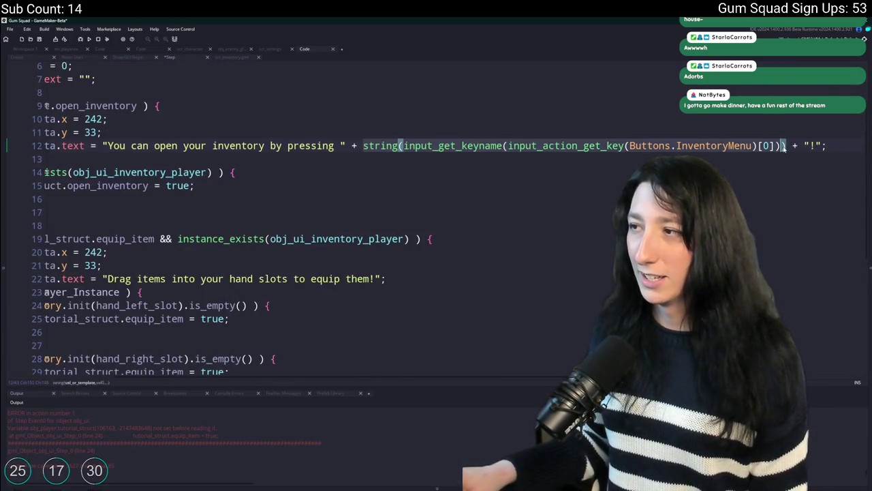
{"action": "scroll", "coordinate": [432, 294], "scroll_direction": "down", "scroll_amount": 2}
{"action": "scroll", "coordinate": [432, 295], "scroll_direction": "down", "scroll_amount": 3}
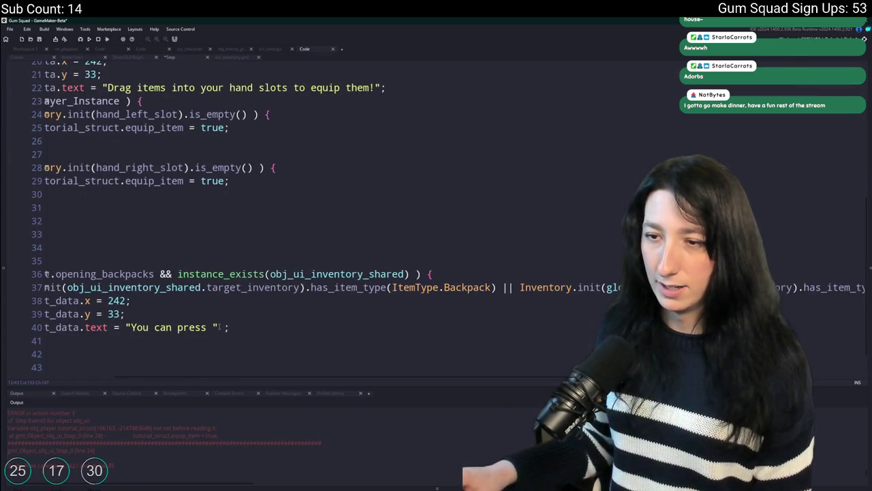
{"action": "key", "text": "ctrl+v"}
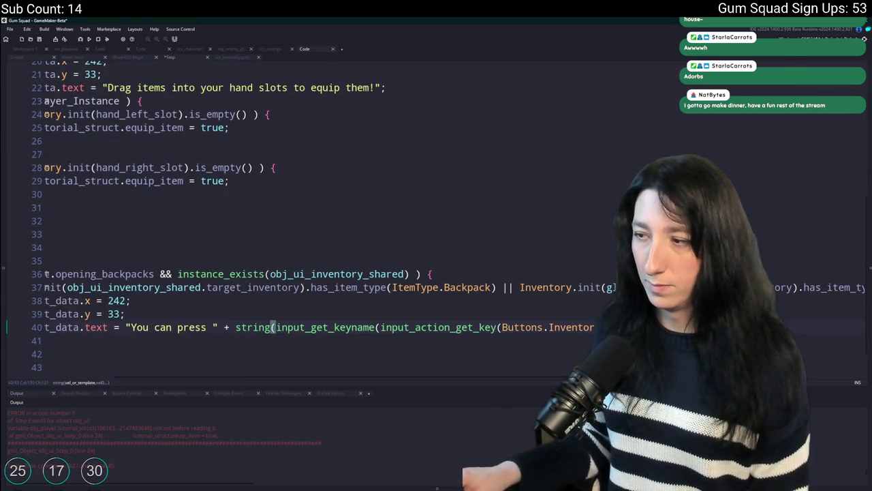
{"action": "double_click", "coordinate": [574, 328]}
{"action": "type", "text": "Right"}
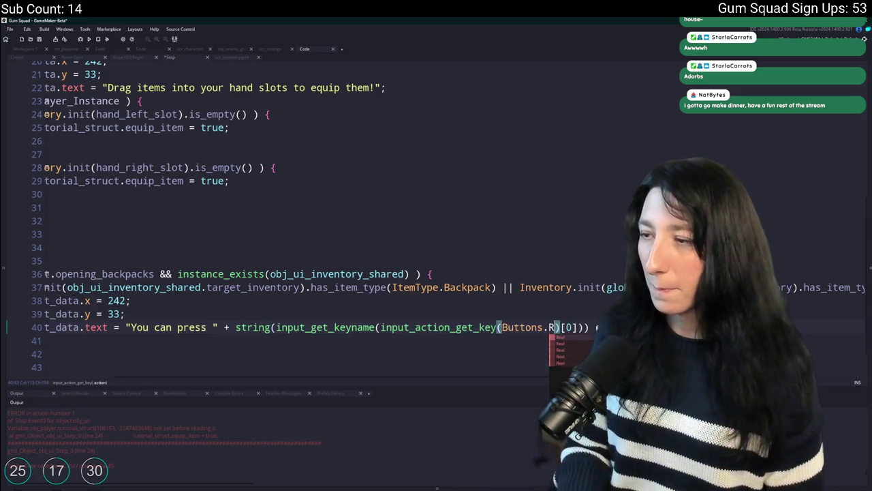
{"action": "type", "text": "Click"}
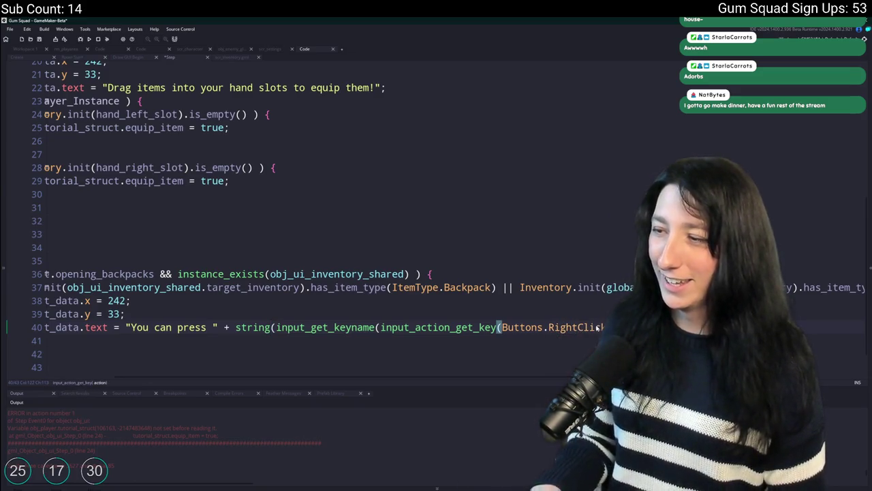
{"action": "type", "text": ")))"}
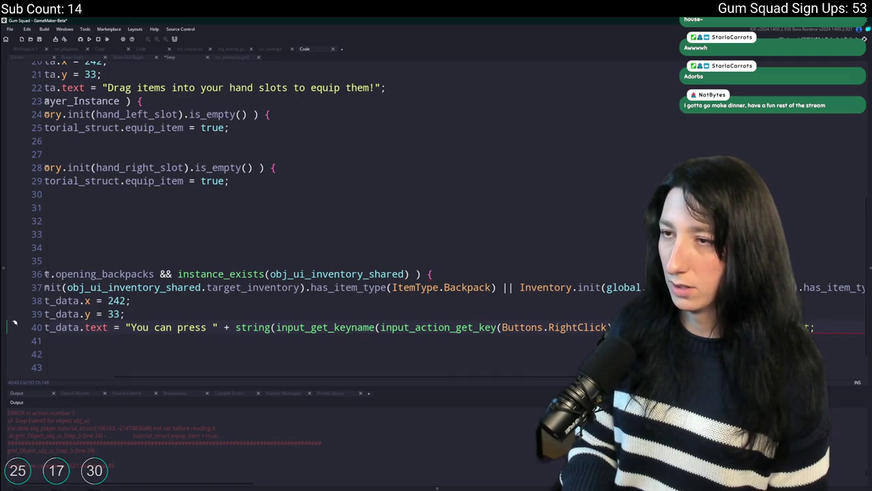
Run the game with F5 to test the backpack hint
{"action": "left_click", "coordinate": [126, 327]}
{"action": "scroll", "coordinate": [214, 327], "scroll_direction": "left", "scroll_amount": 5}
{"action": "left_click", "coordinate": [229, 314]}
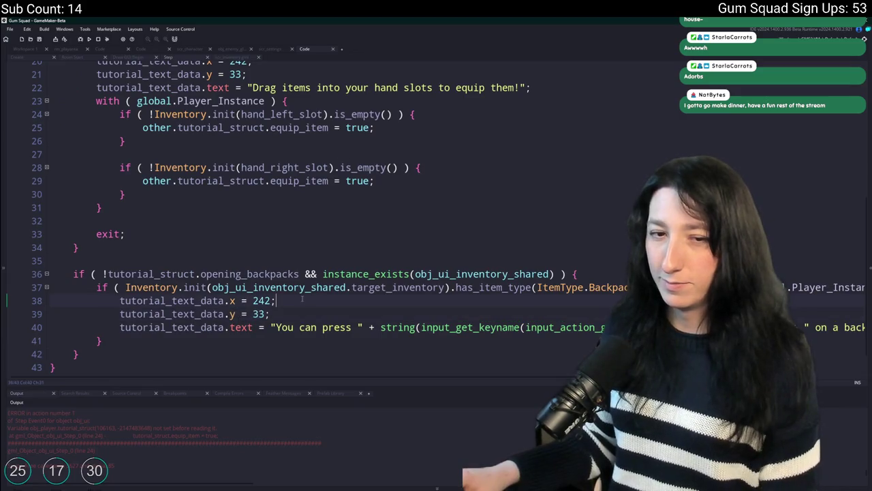
{"action": "key", "text": "F5"}
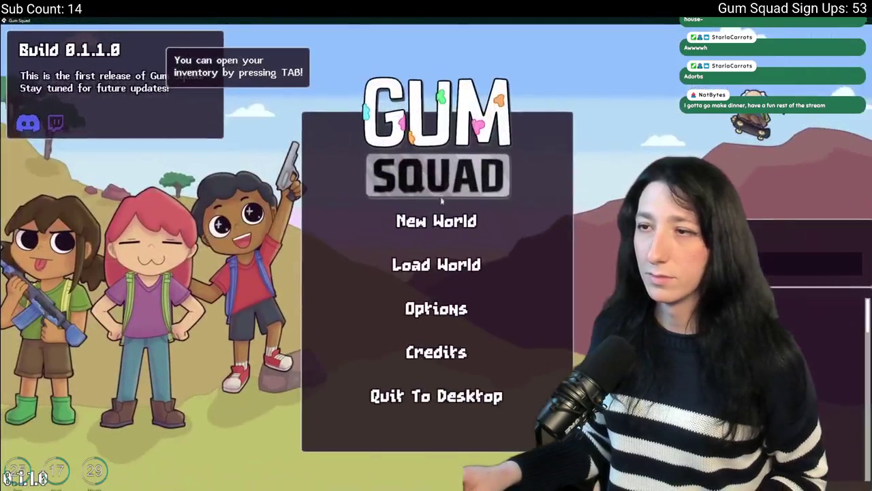
Start a new world in a created lobby and equip the pistol in the left hand slot
{"action": "left_click", "coordinate": [436, 219]}
{"action": "left_click", "coordinate": [410, 357]}
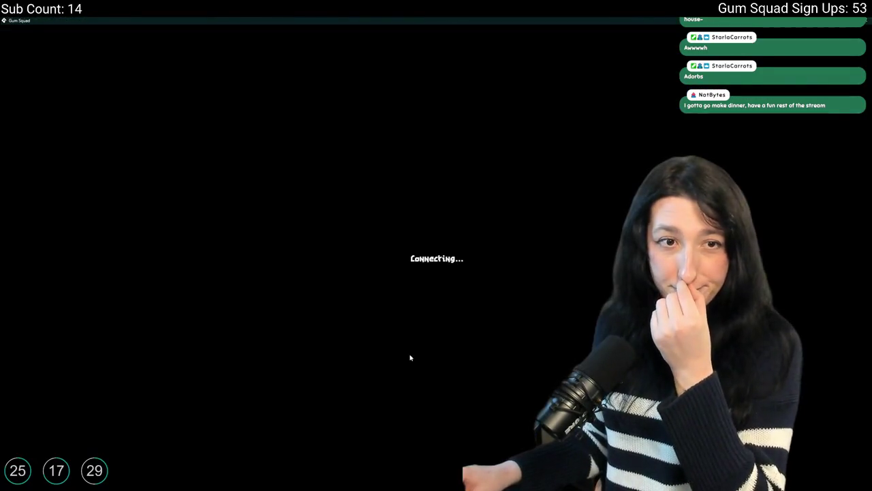
{"action": "key", "text": "Tab"}
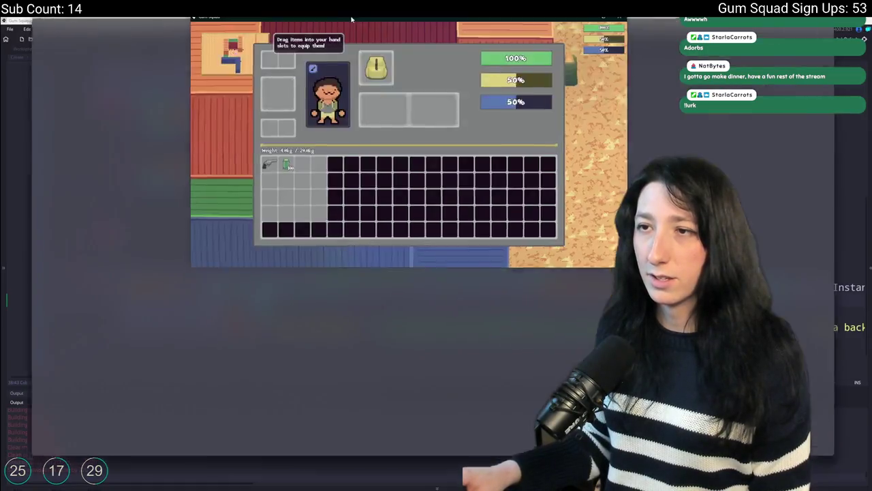
{"action": "mouse_move", "coordinate": [349, 93]}
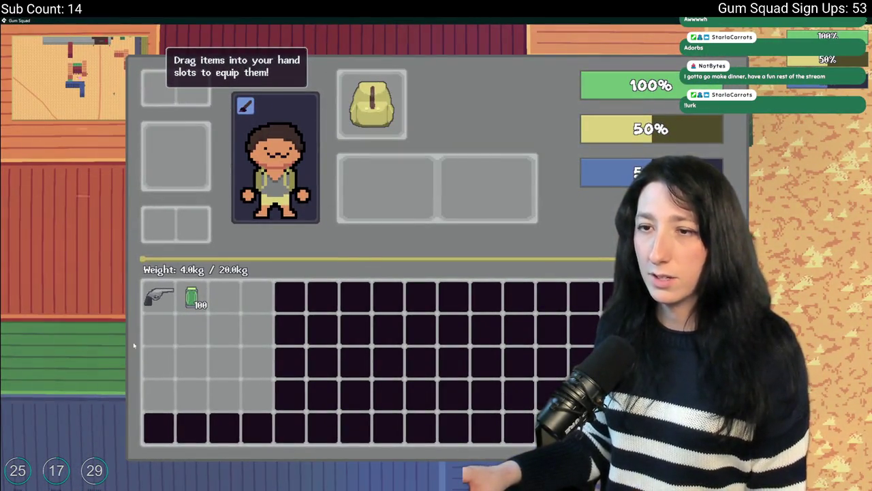
{"action": "left_click_drag", "start_coordinate": [159, 297], "coordinate": [373, 192]}
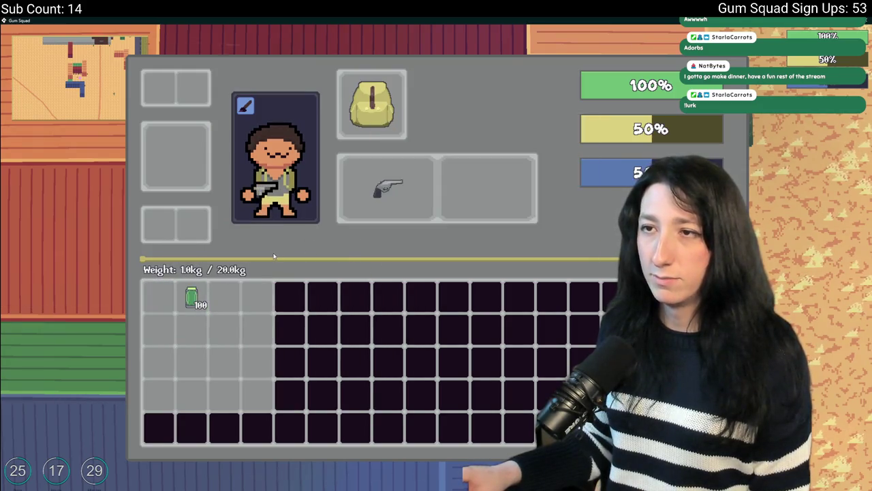
{"action": "key", "text": "Tab"}
Walk down and right across the desert into the brown building
{"action": "key", "text": "d"}
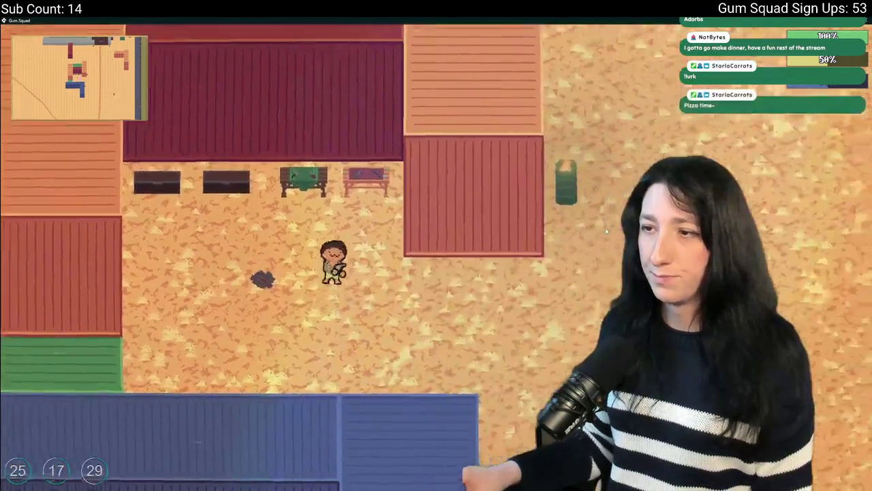
{"action": "key", "text": "s"}
{"action": "key", "text": "d"}
{"action": "key", "text": "s"}
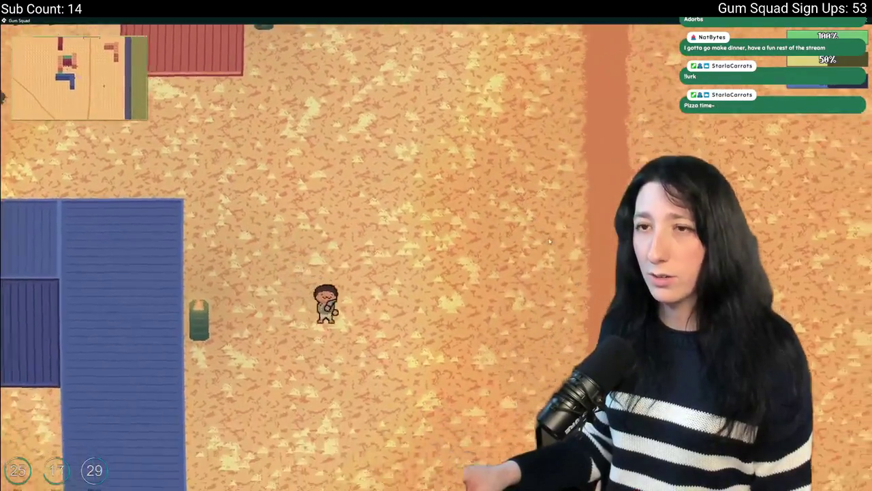
{"action": "key", "text": "d"}
{"action": "key", "text": "s"}
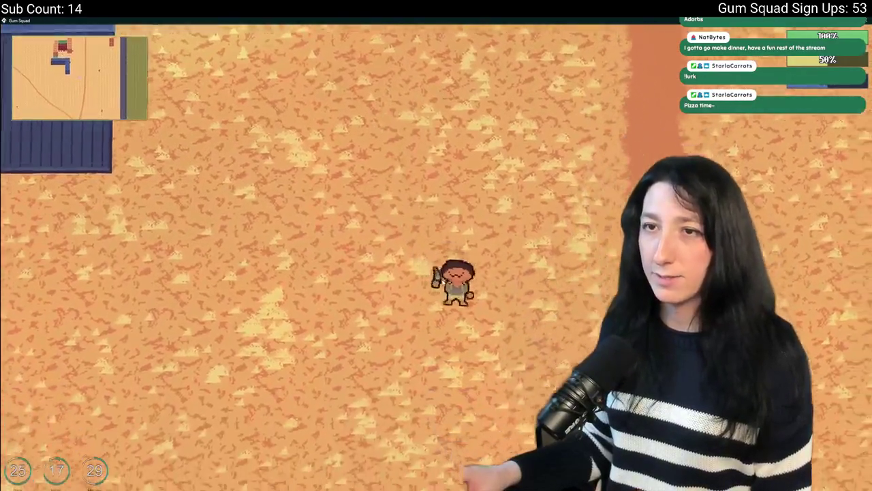
{"action": "key", "text": "s"}
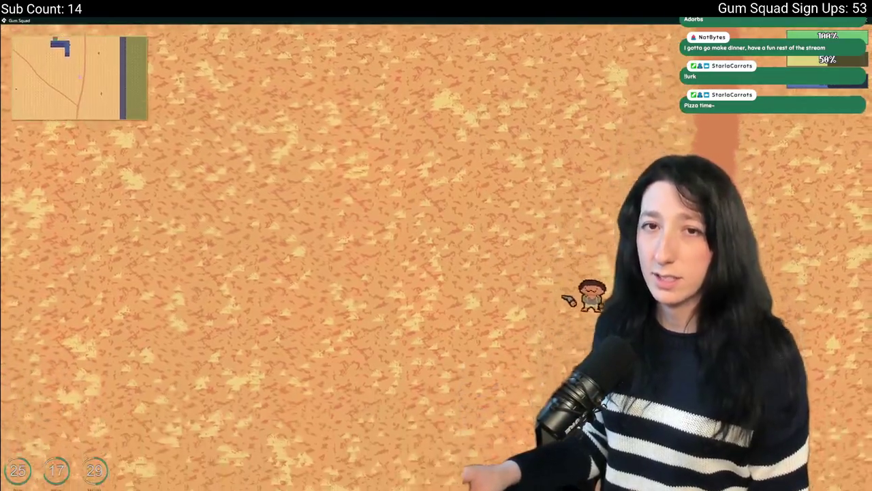
{"action": "key", "text": "s"}
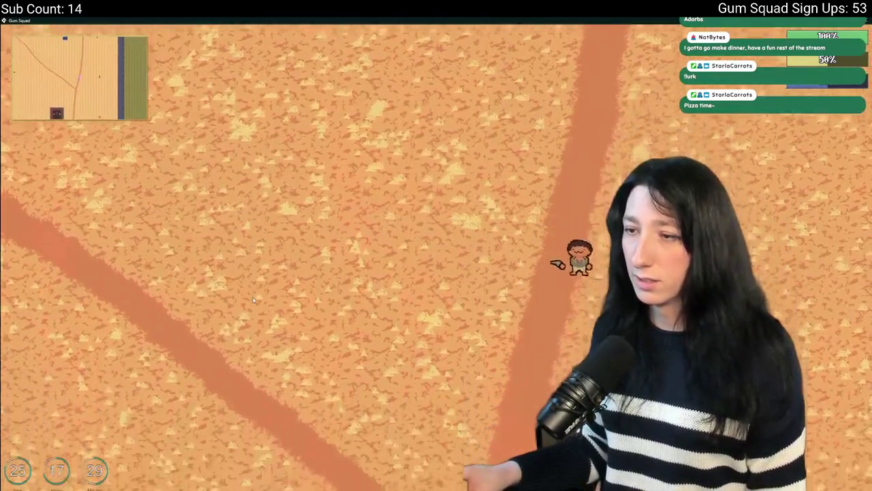
{"action": "key", "text": "a"}
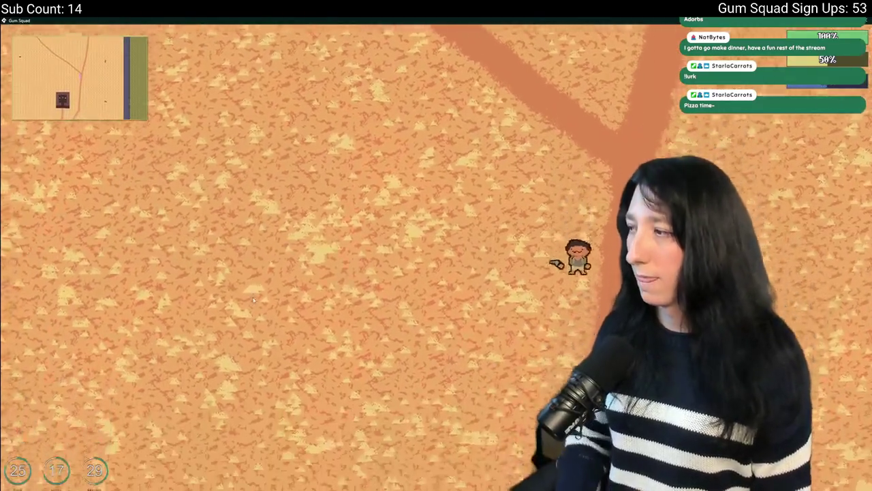
{"action": "key", "text": "s"}
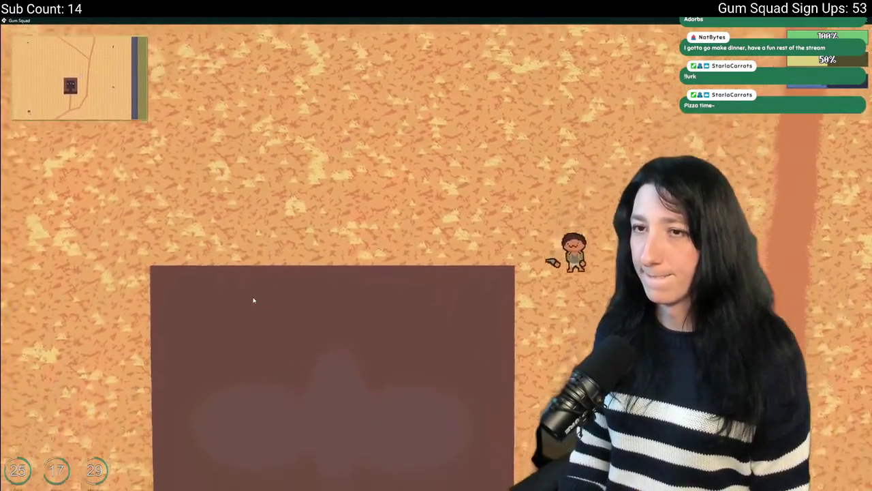
{"action": "key", "text": "s"}
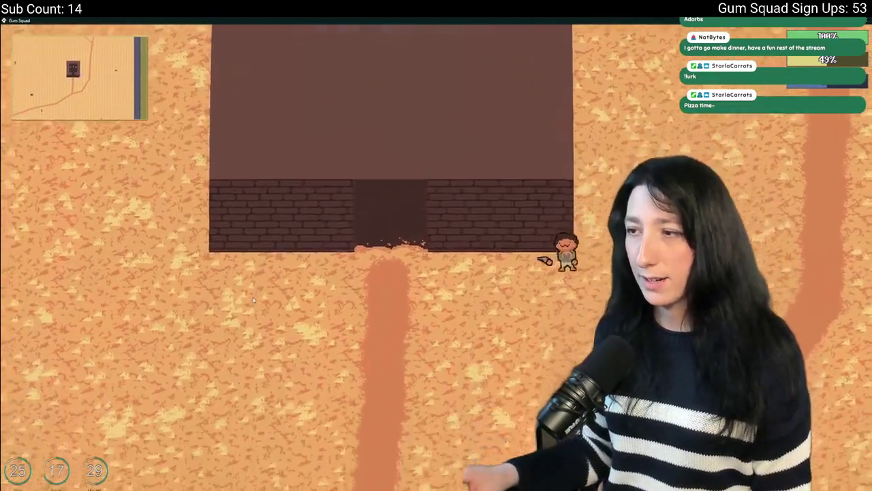
{"action": "key", "text": "a"}
{"action": "key", "text": "w"}
{"action": "key", "text": "w"}
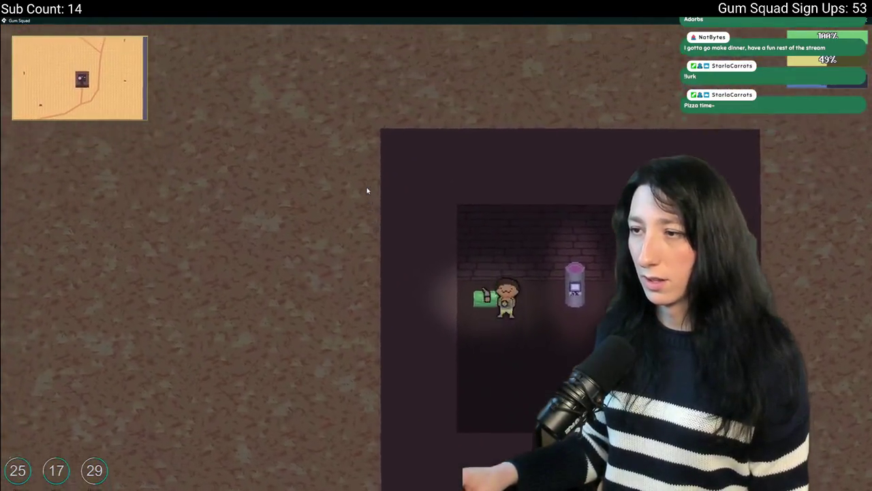
Open the storage container by the counter, then walk back out onto the sand
{"action": "key", "text": "e"}
{"action": "key", "text": "e"}
{"action": "key", "text": "e"}
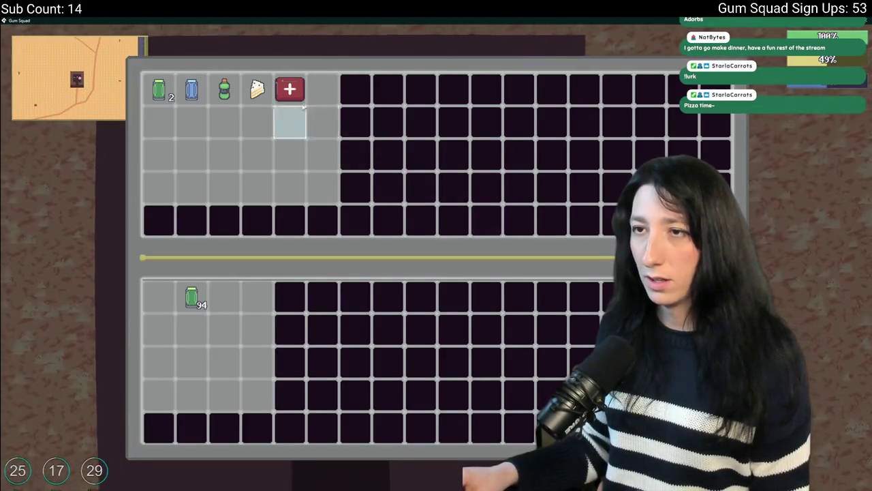
{"action": "key", "text": "e"}
{"action": "key", "text": "s"}
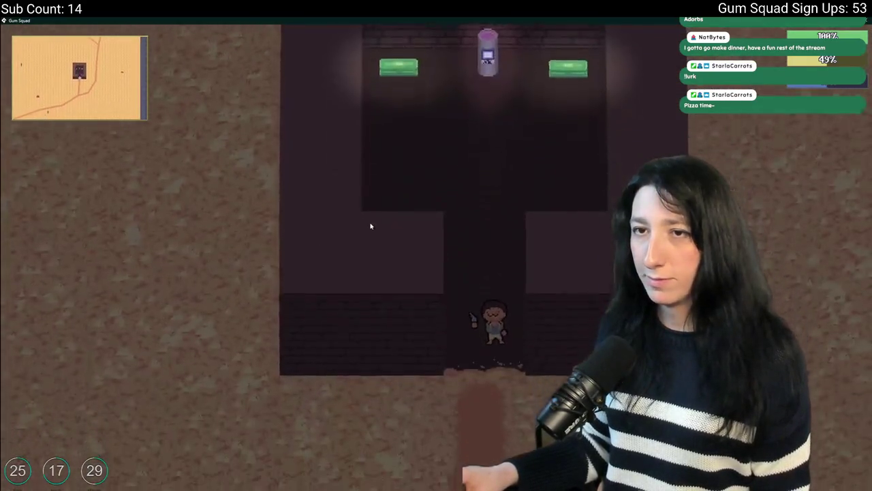
{"action": "key", "text": "a"}
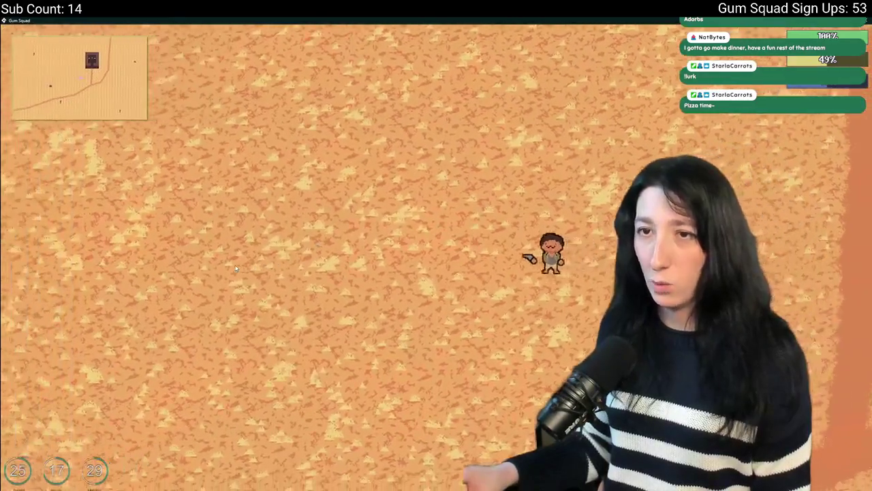
{"action": "key", "text": "a"}
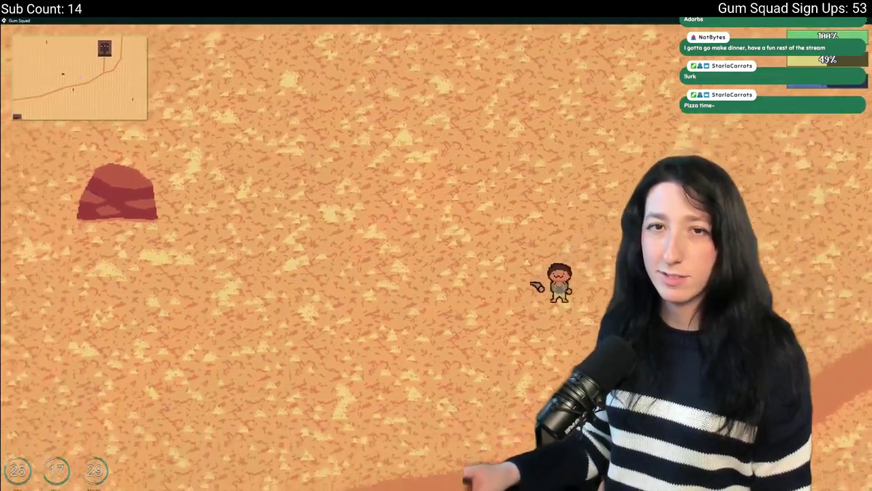